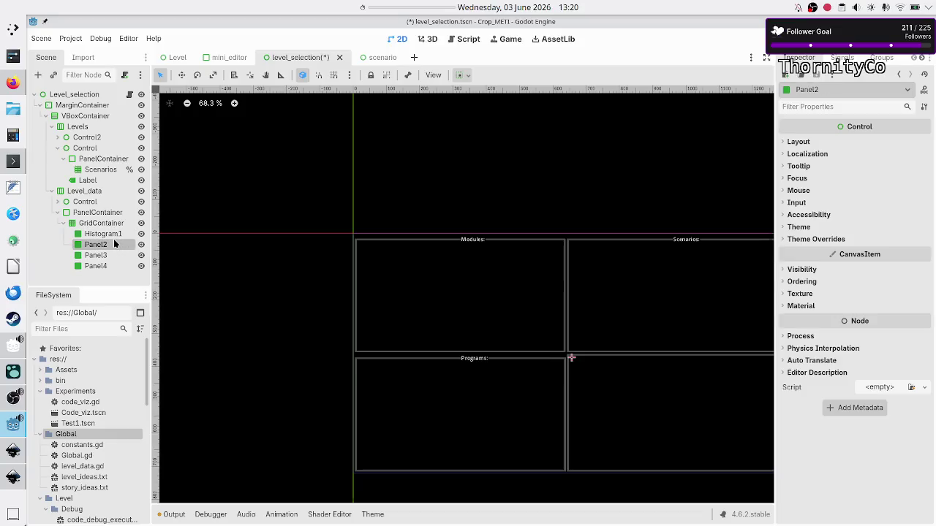
Step: Rename Panel2 and Panel3 in the grid to Histogram2 and Histogram3
text(Histogram1)
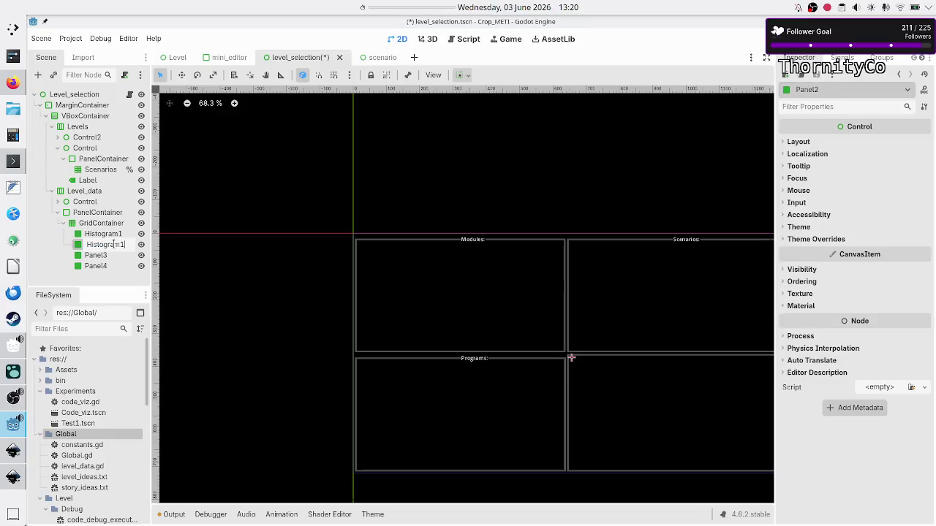
key(Return)
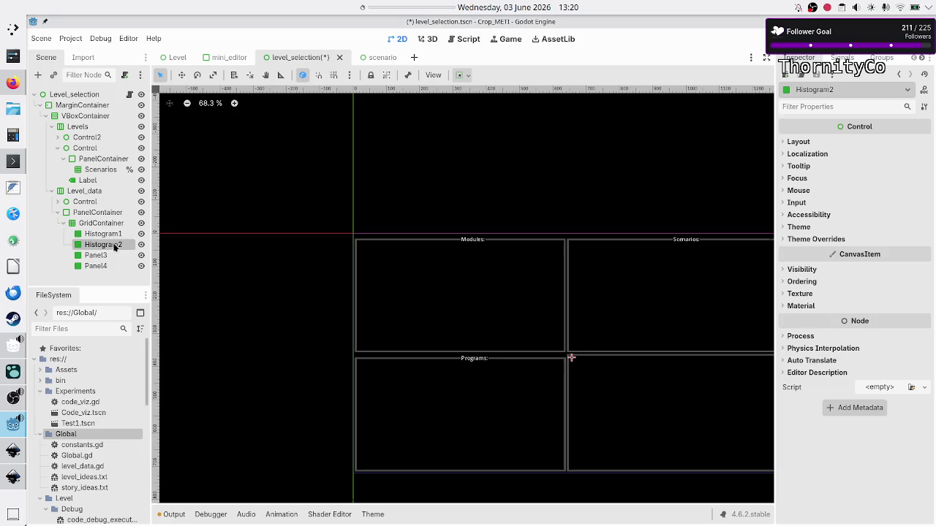
click(114, 255)
click(114, 255)
text(Histogram3)
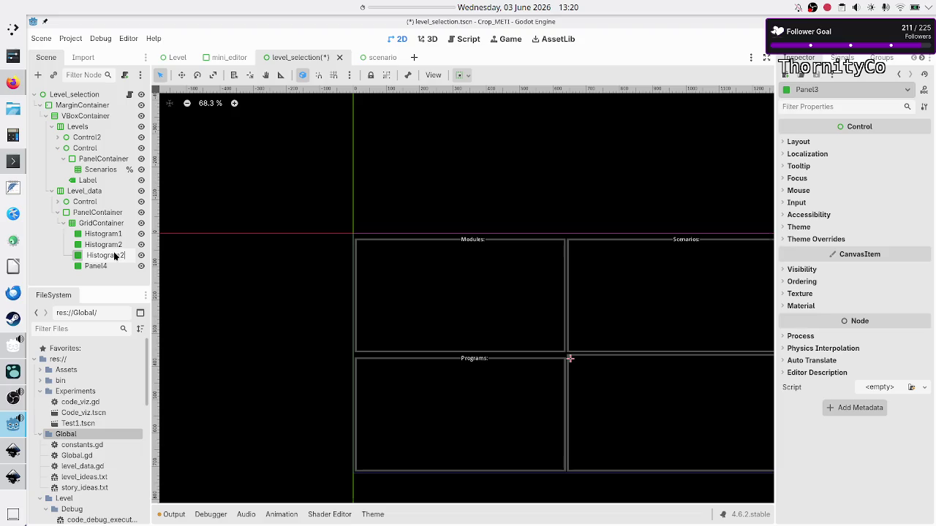
key(Return)
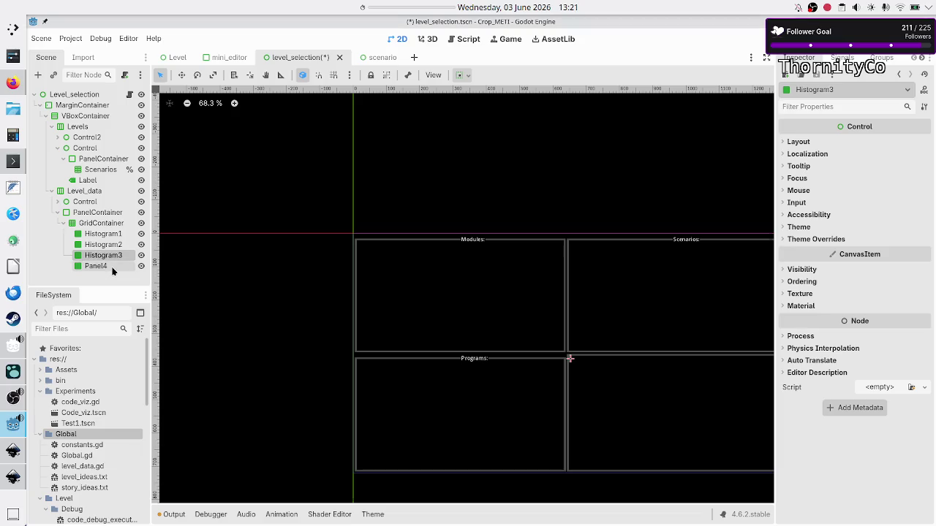
Step: Rename Panel4 to Histogram4, then select all four Histogram nodes together
click(109, 268)
click(112, 272)
text(Histogram4)
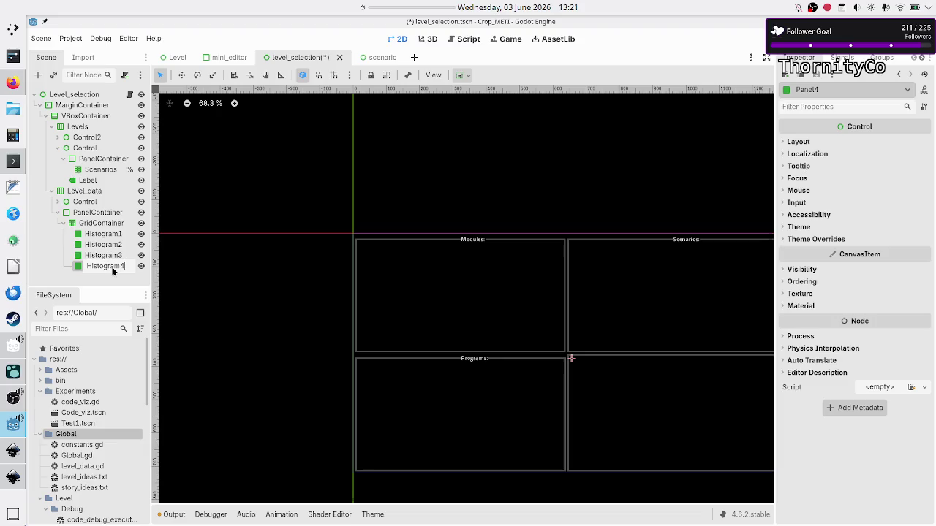
key(Return)
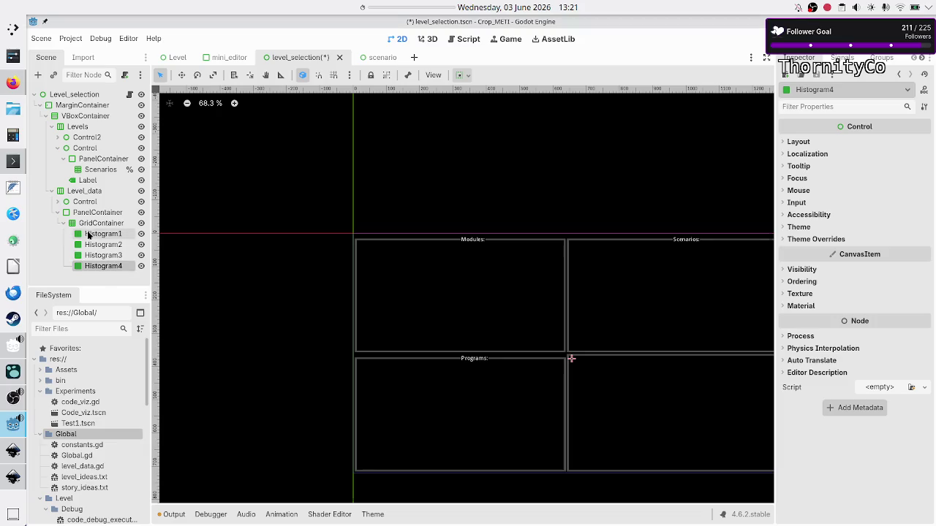
click(106, 233)
shift+click(104, 268)
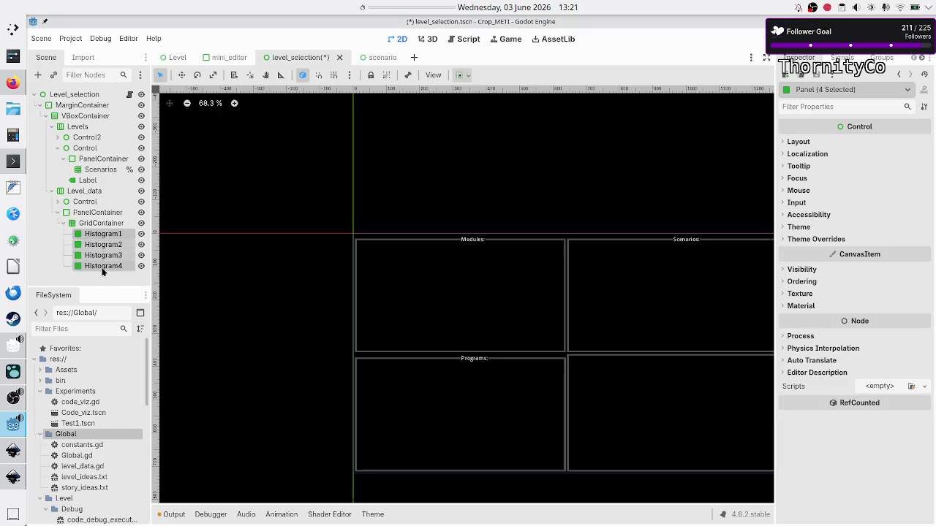
Step: Give the four Histogram panels a new StyleBoxFlat as their Panel style override
click(795, 141)
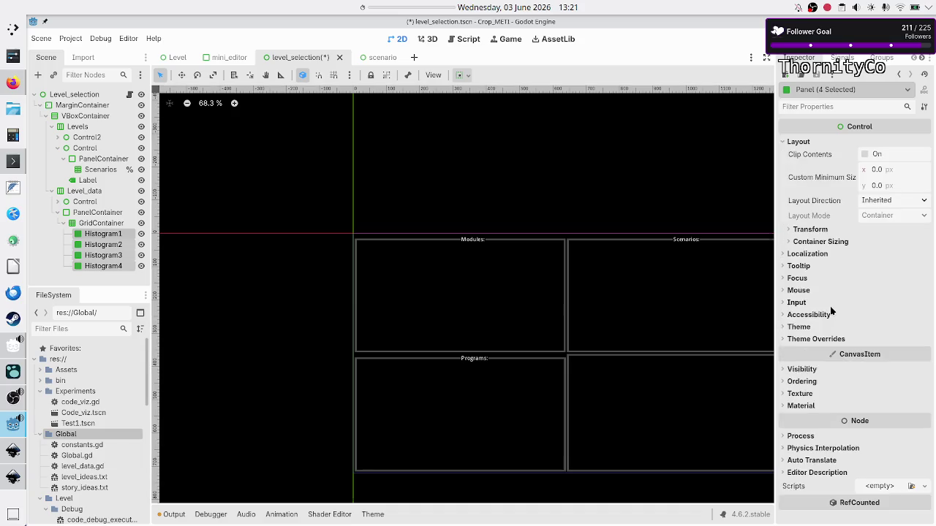
click(826, 339)
click(813, 350)
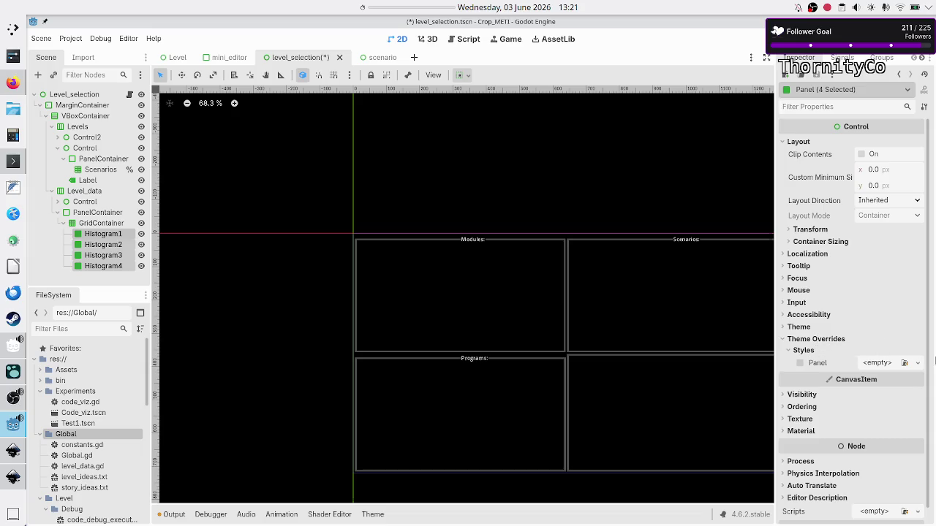
click(916, 363)
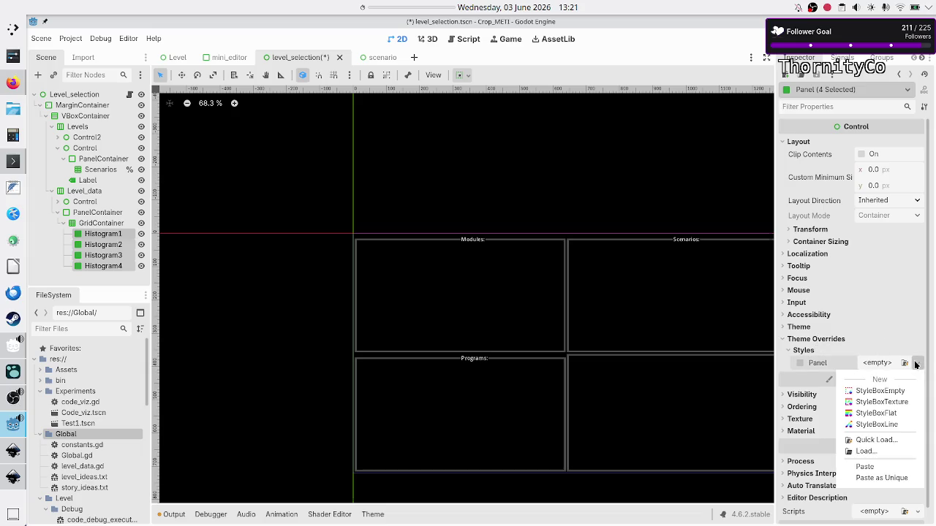
click(879, 413)
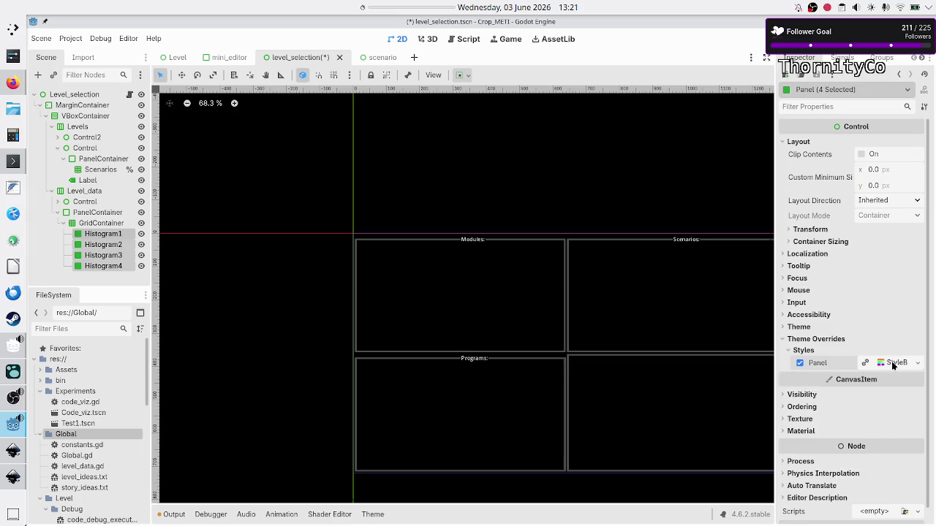
click(891, 361)
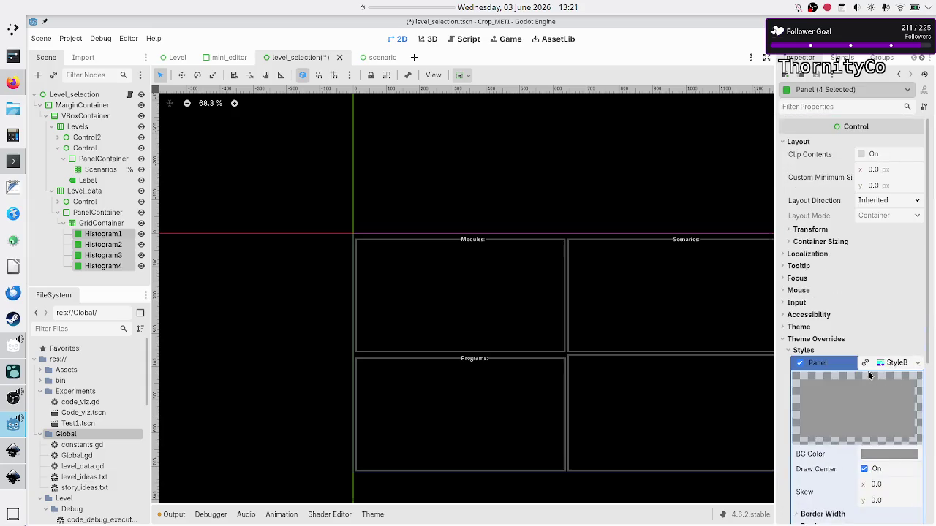
Step: Set the panels' container sizing to Expand both horizontally and vertically
click(830, 242)
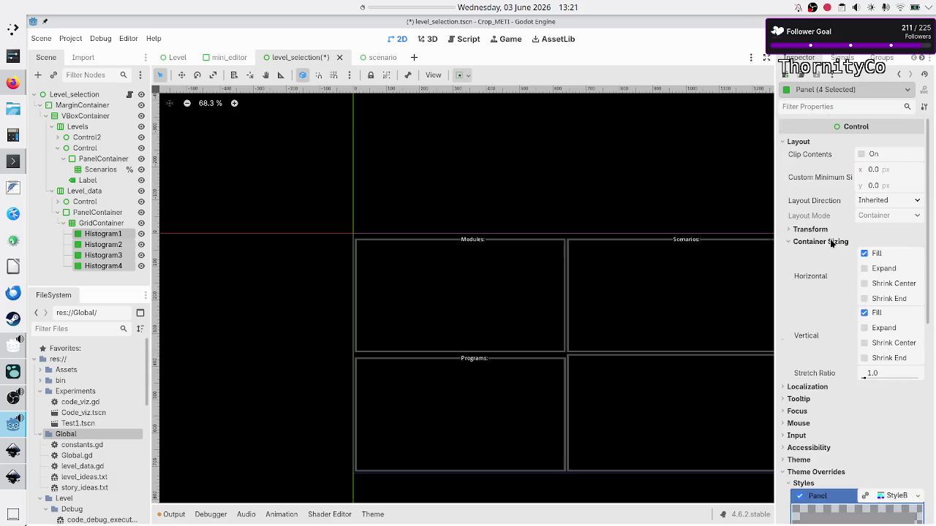
click(881, 269)
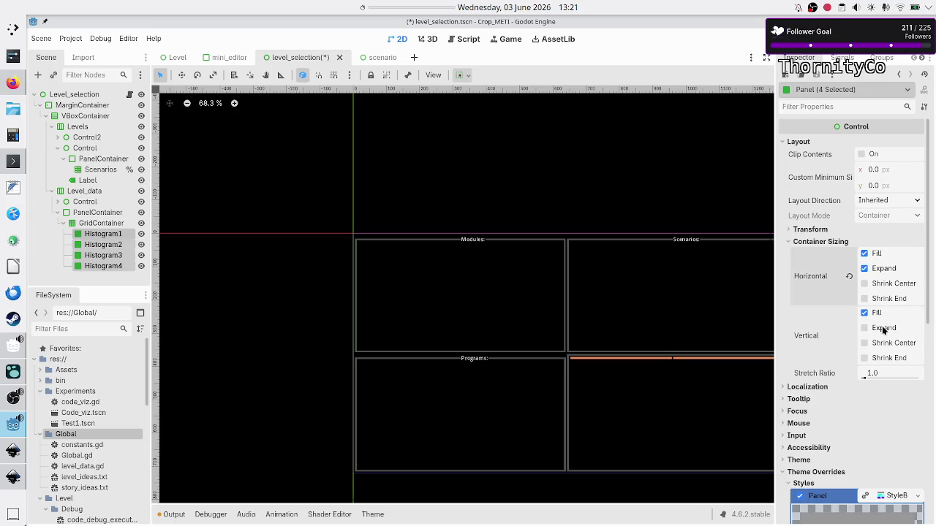
click(882, 328)
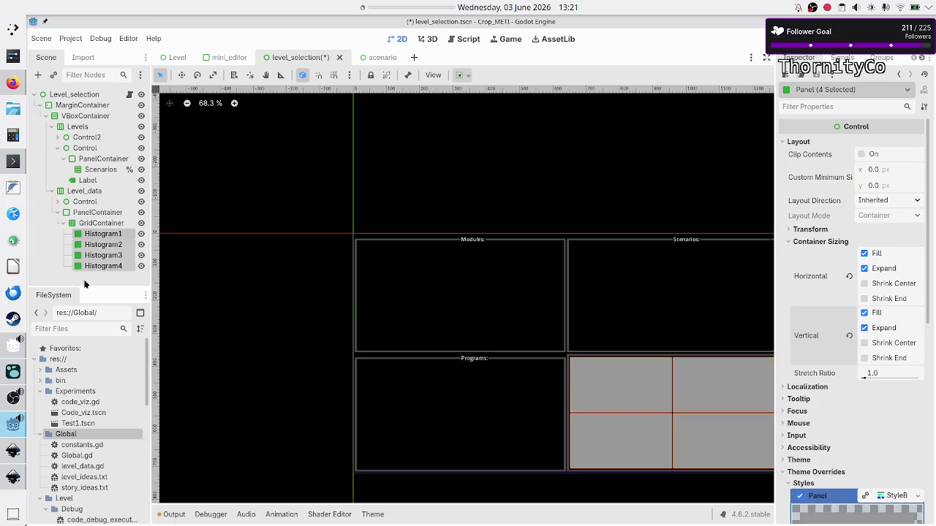
click(90, 279)
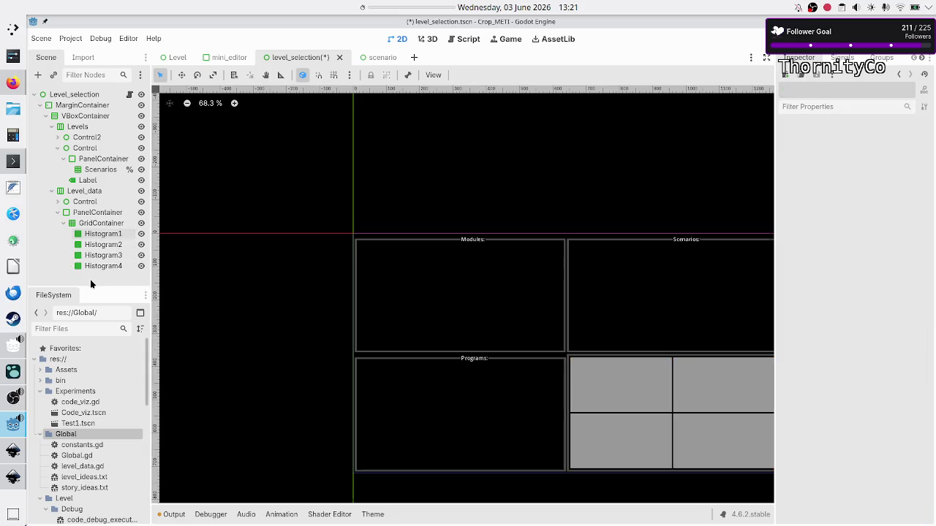
Step: Set the GridContainer's H Separation and V Separation theme constants to 5
click(104, 228)
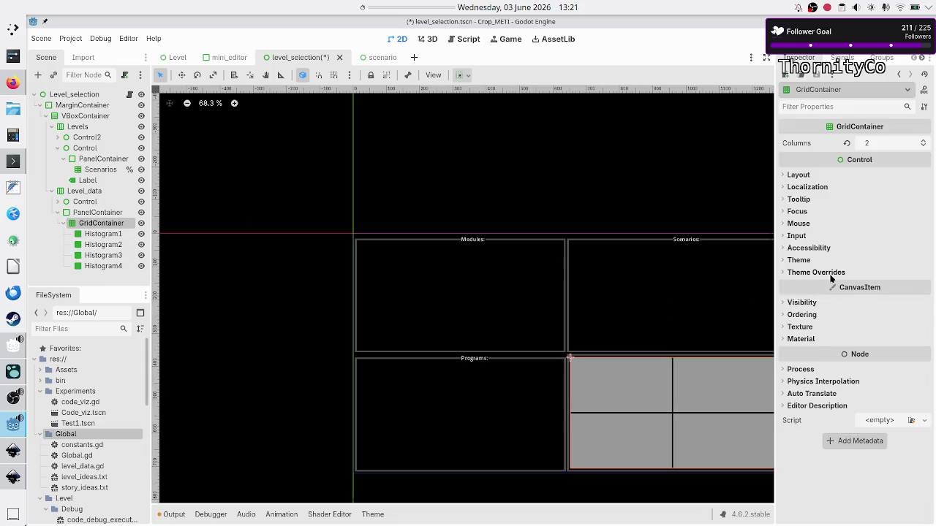
click(830, 275)
click(831, 286)
click(903, 295)
text(5)
key(Return)
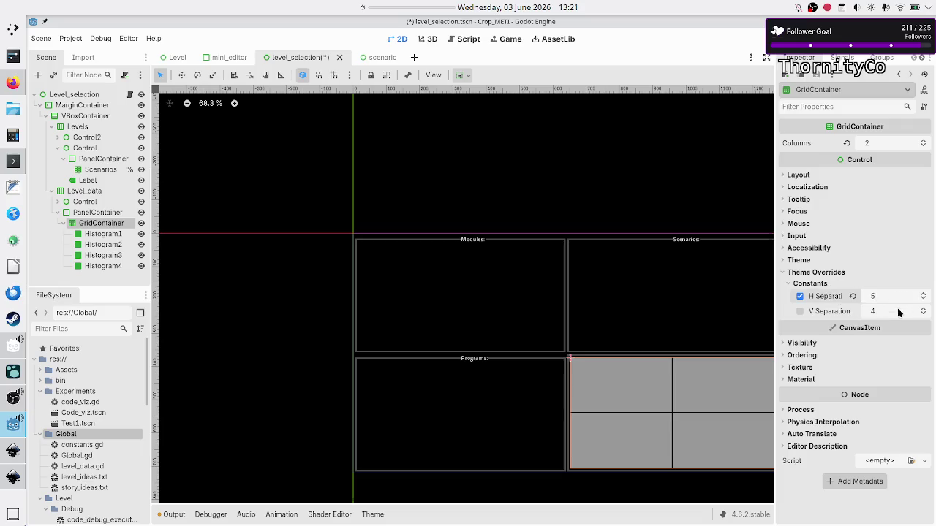
click(897, 311)
text(5)
key(Return)
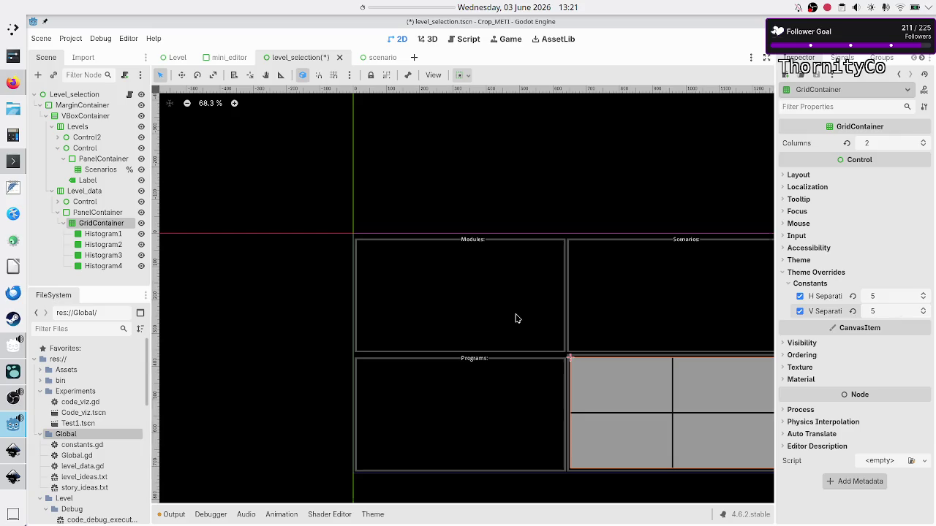
Step: Save the level_selection scene and run it to preview the level selection screen
click(96, 213)
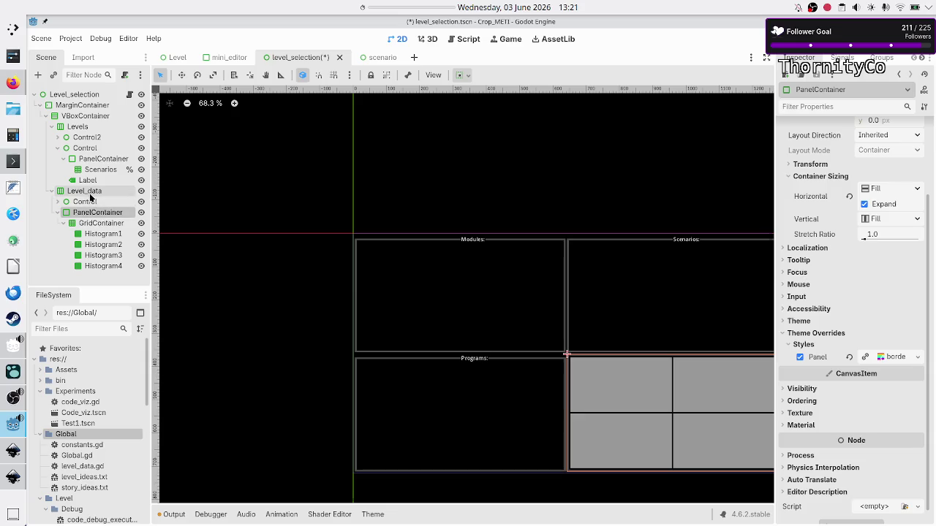
key(ctrl+s)
key(F6)
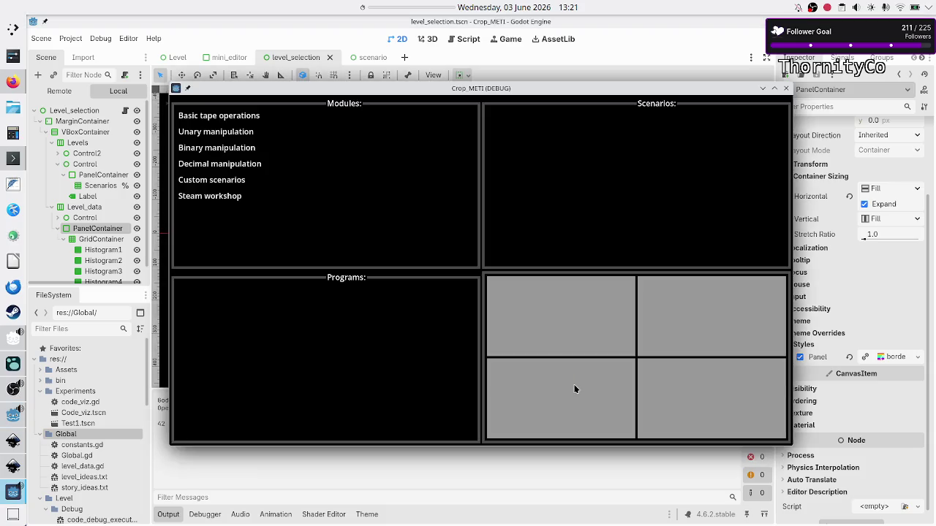
click(12, 441)
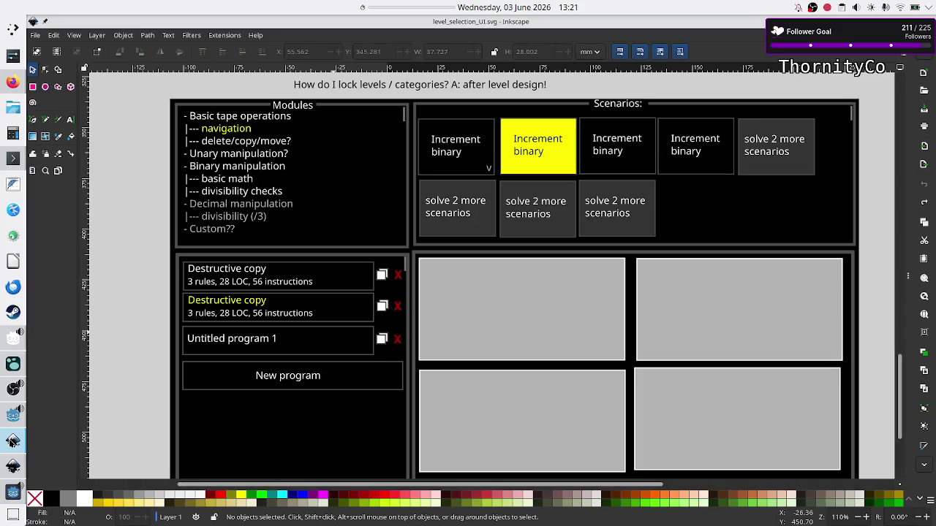
Step: Position the running game window against the Inkscape mockup, then maximize it
click(12, 494)
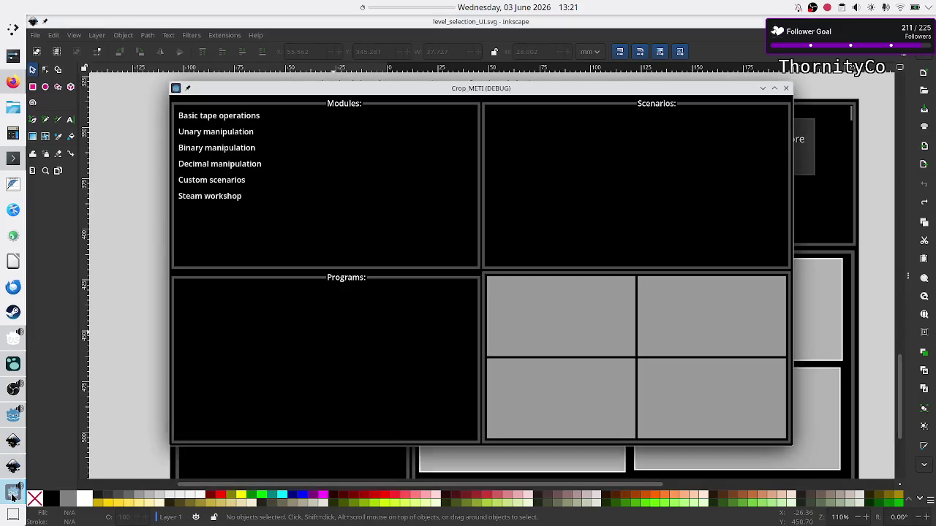
mouse_move(550, 89)
mouse_down()
mouse_move(362, 131)
mouse_move(323, 102)
mouse_up()
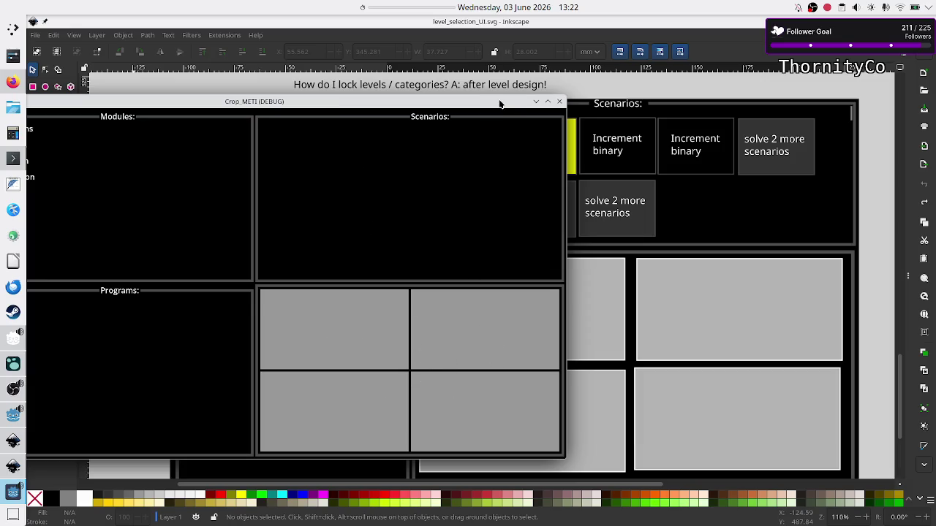
drag(498, 101, 369, 91)
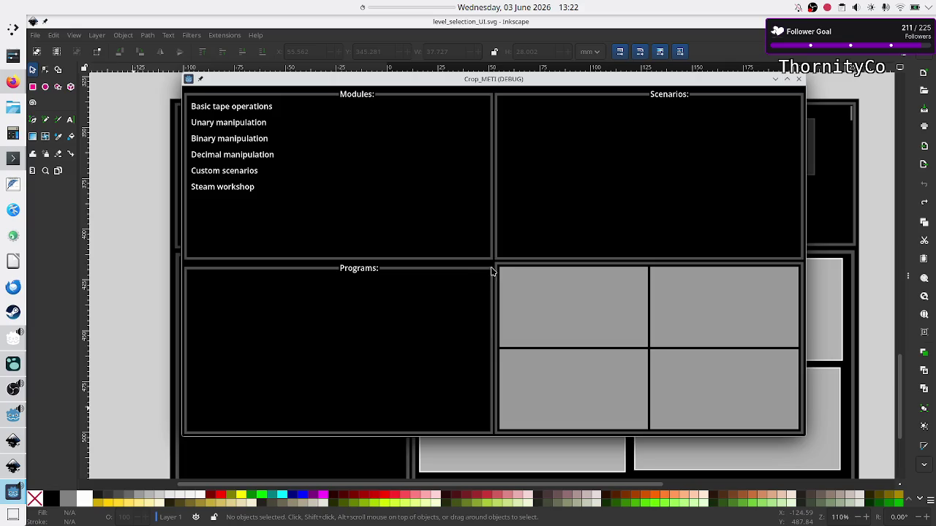
double_click(631, 80)
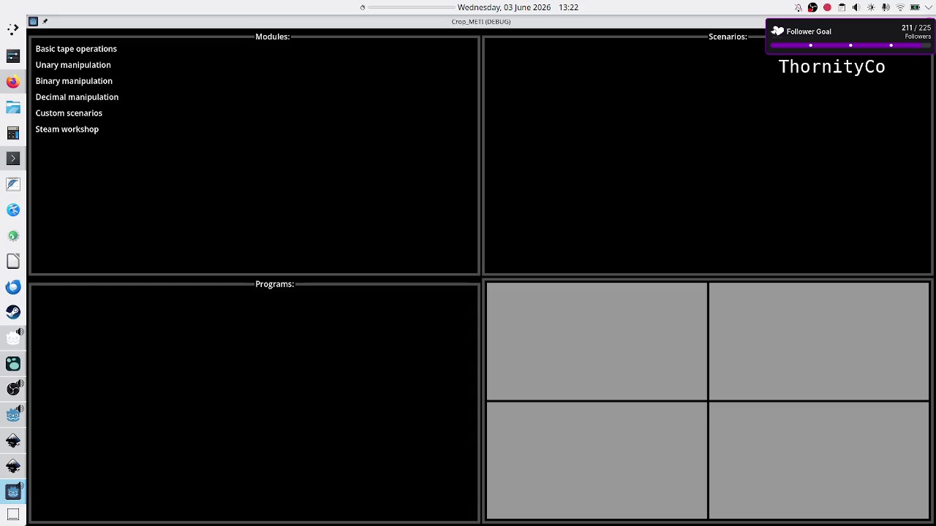
Step: Quit the Crop_METI debug game window with Alt+F4
key(alt+F4)
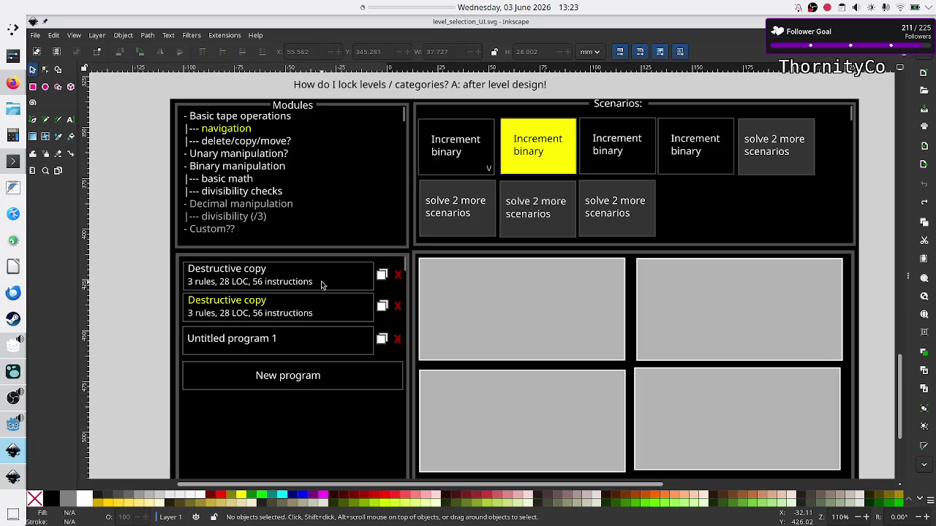
mouse_move(25, 467)
Step: Add an HBoxContainer as a child of the VBoxContainer inside Level_data's panel
click(15, 426)
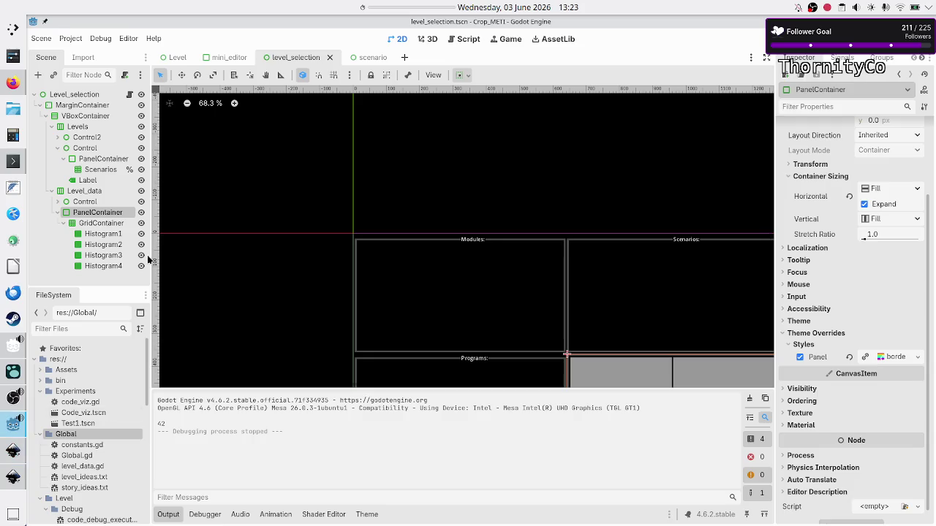
click(84, 201)
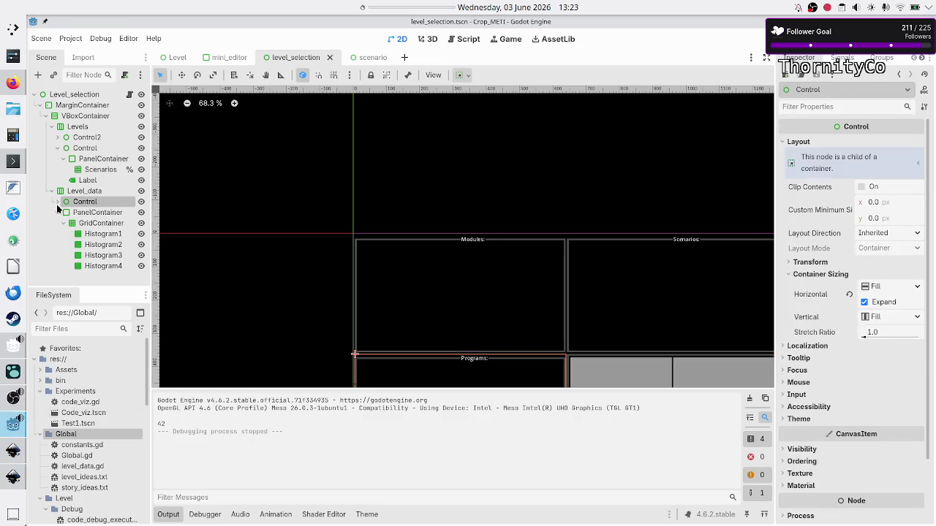
click(58, 203)
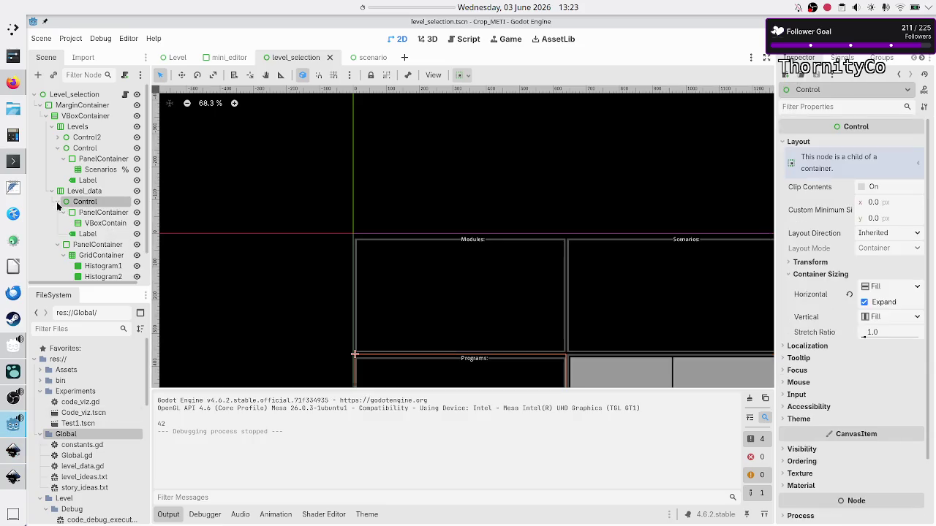
click(98, 223)
click(38, 75)
text(hbox)
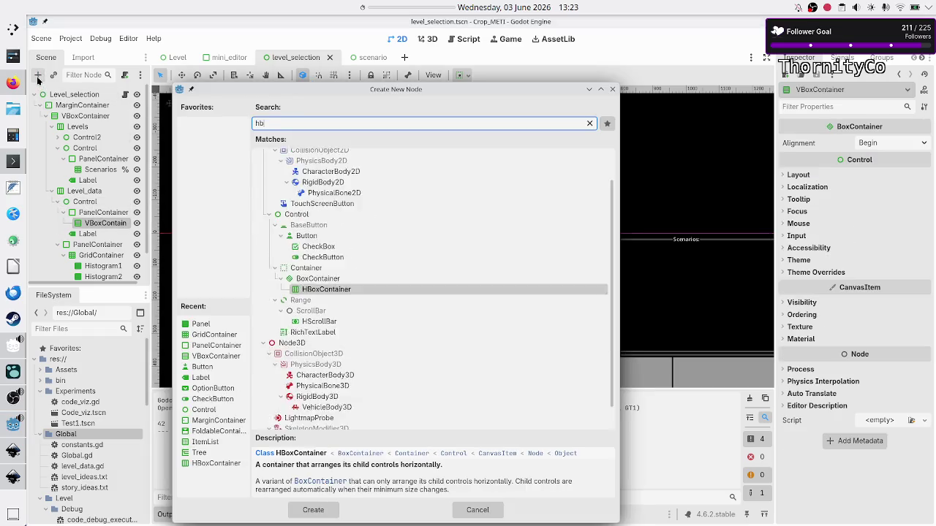
key(Return)
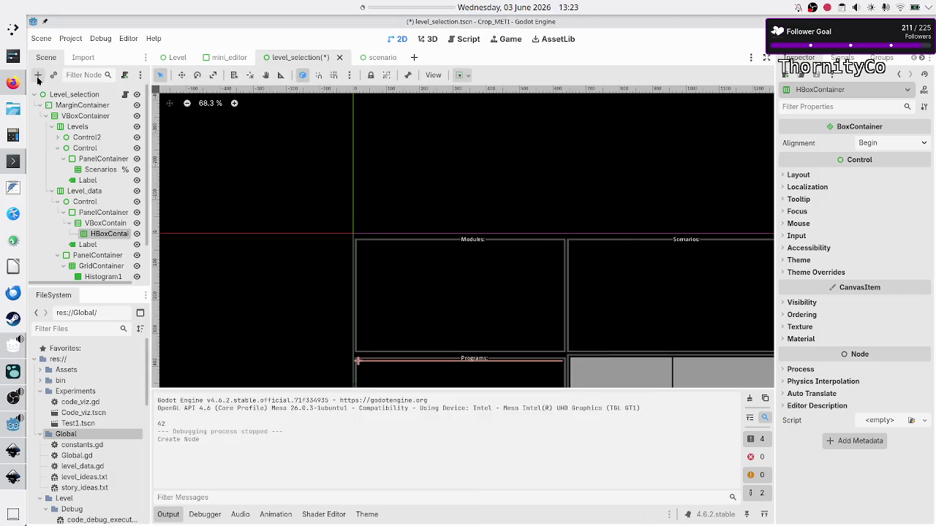
Step: Add a Button under the same VBoxContainer
click(117, 223)
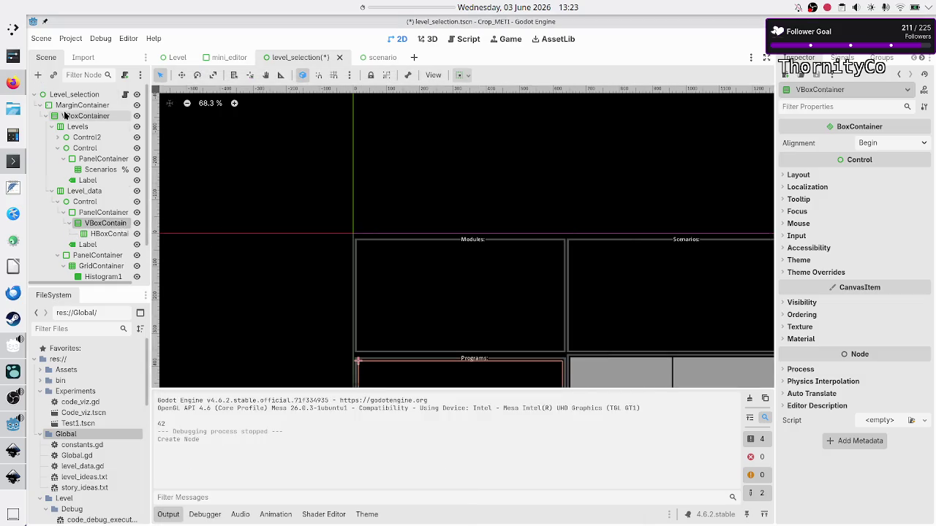
click(38, 76)
text(butt)
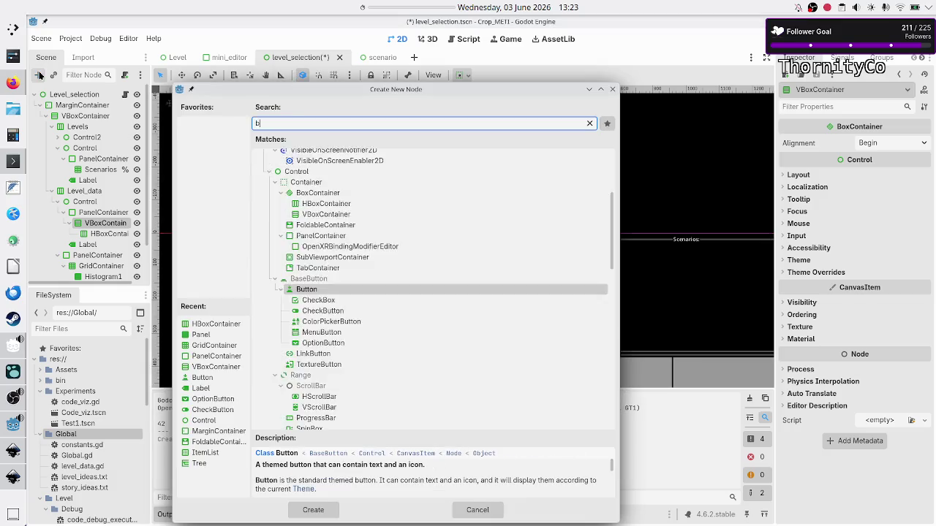
key(Return)
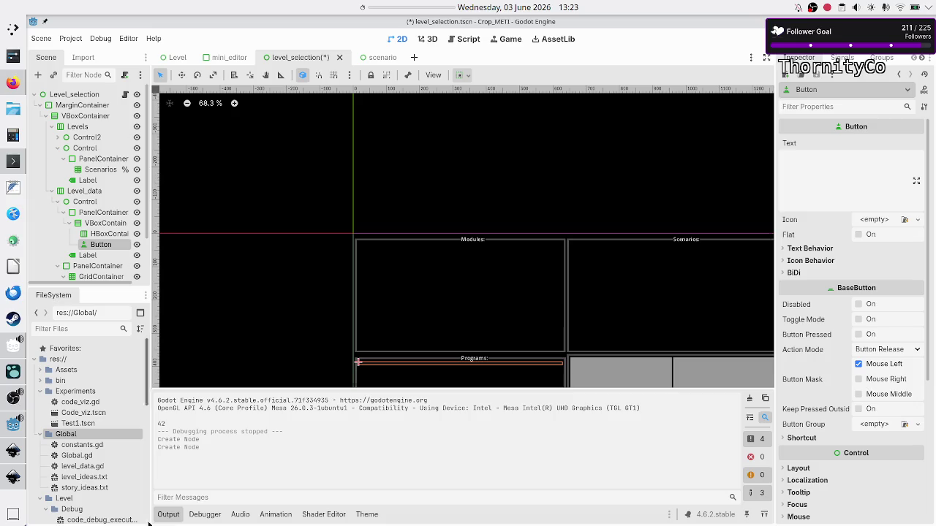
click(168, 515)
Step: Make both the HBoxContainer and the Button expand vertically
ctrl+click(109, 233)
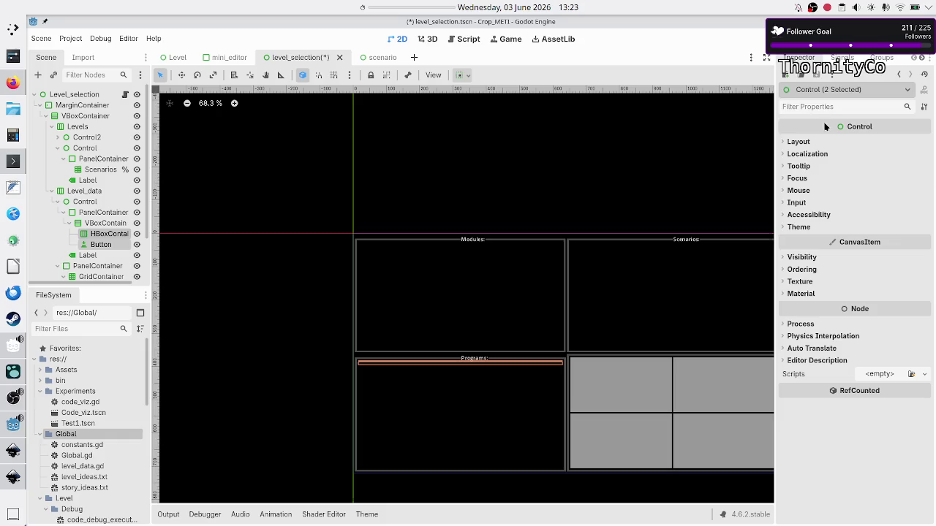
click(796, 142)
click(830, 242)
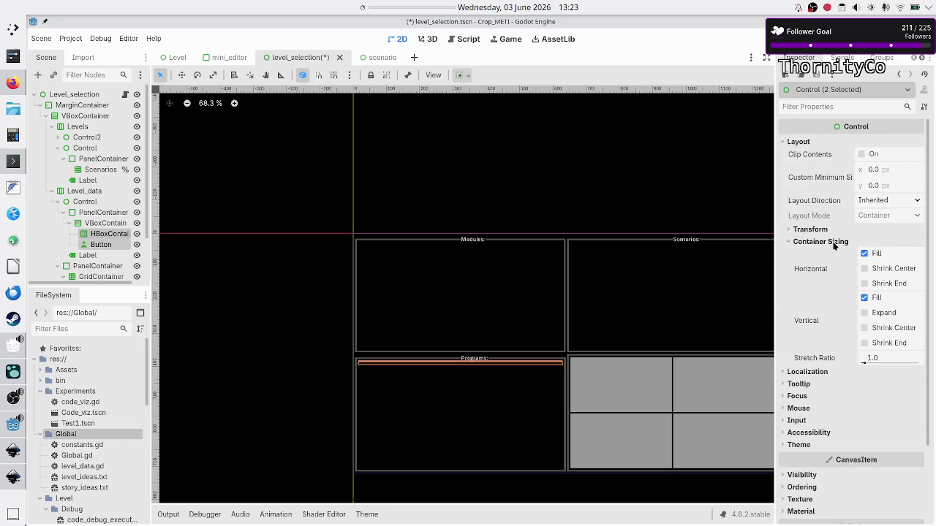
click(881, 315)
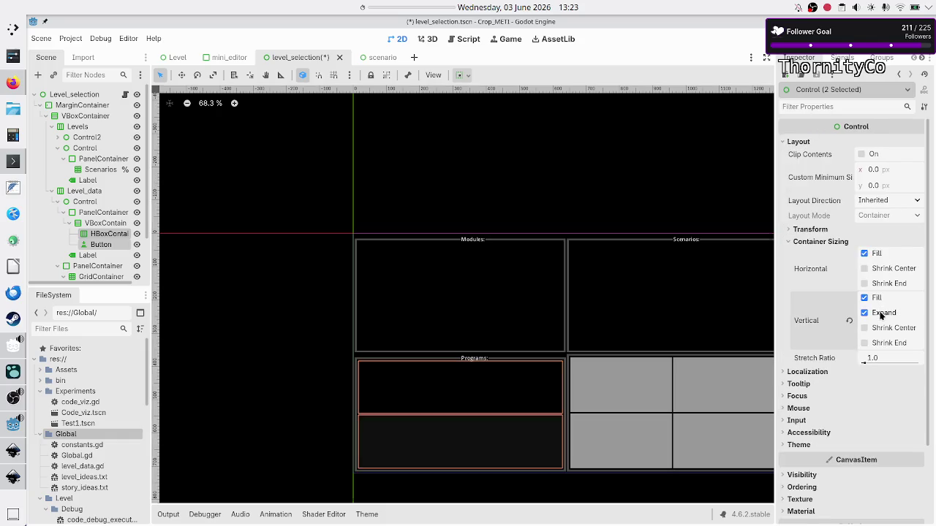
Step: Set the HBoxContainer's stretch ratio to 10
click(100, 245)
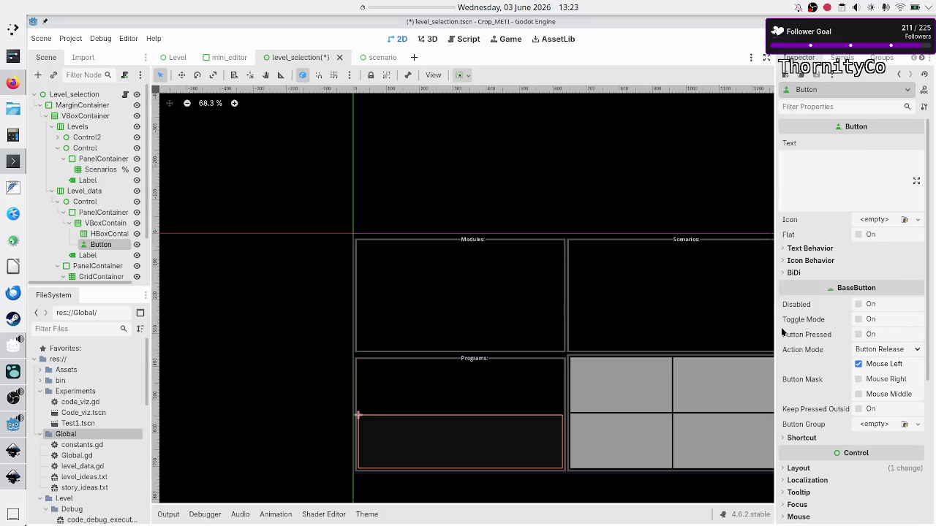
click(113, 234)
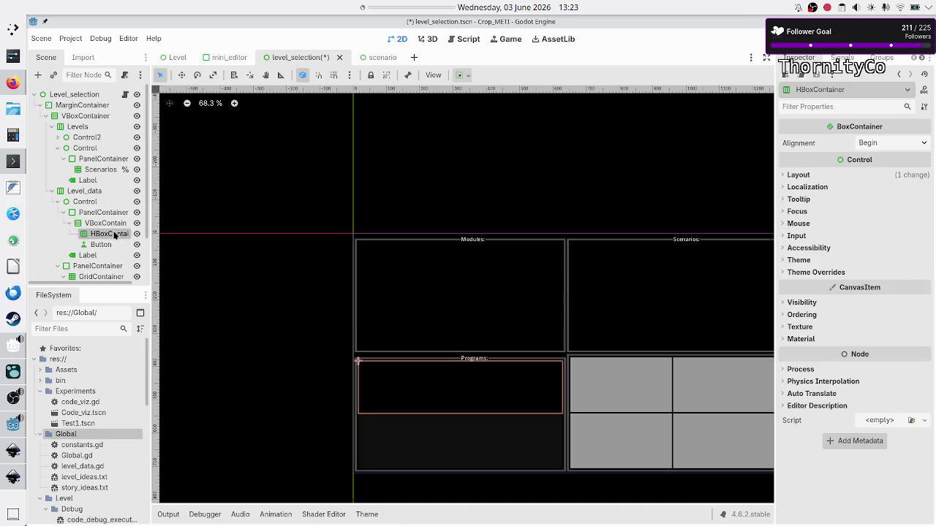
click(798, 176)
click(831, 307)
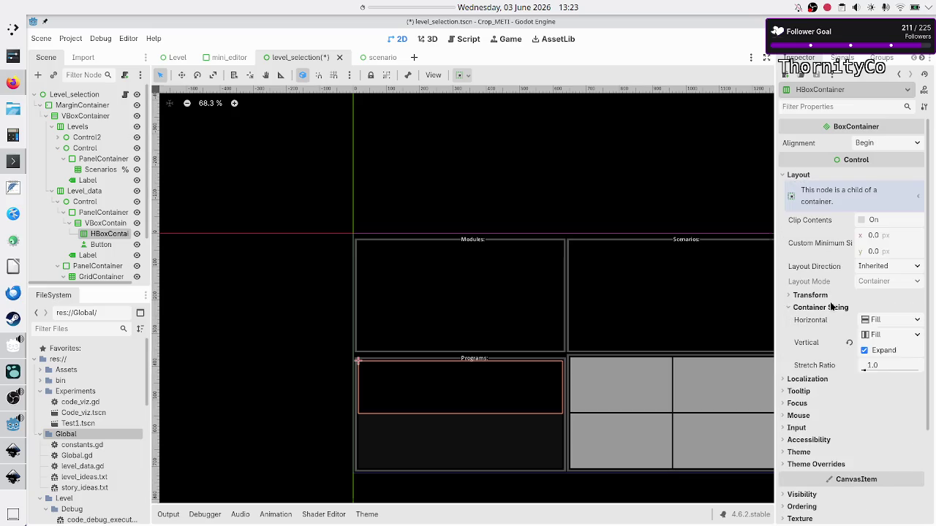
click(881, 366)
text(1)
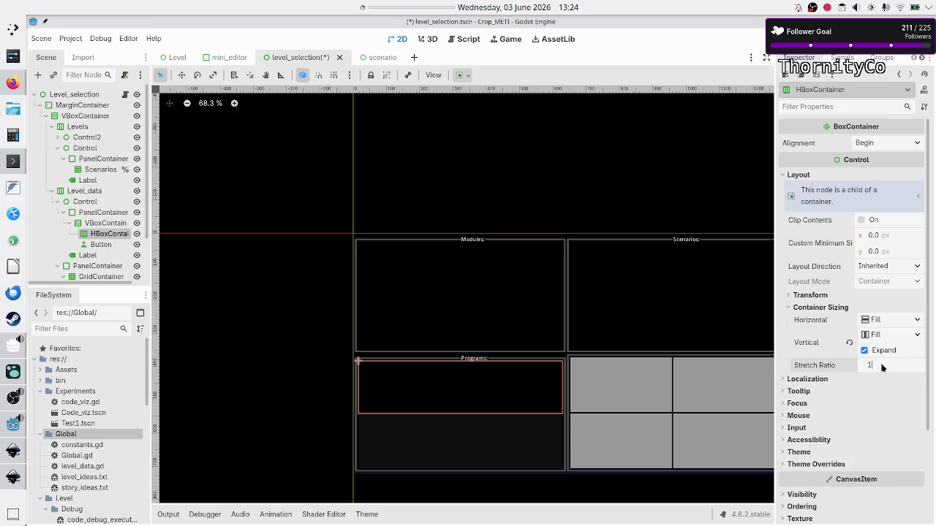
key(Return)
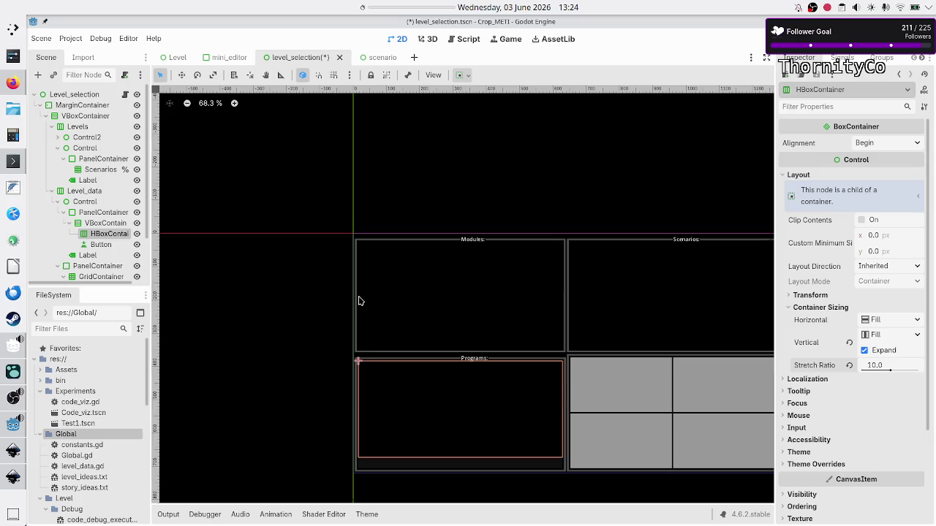
Step: Set the Button's text to 'New Program' and compare it against the mockup
click(98, 244)
click(833, 180)
text(New Program)
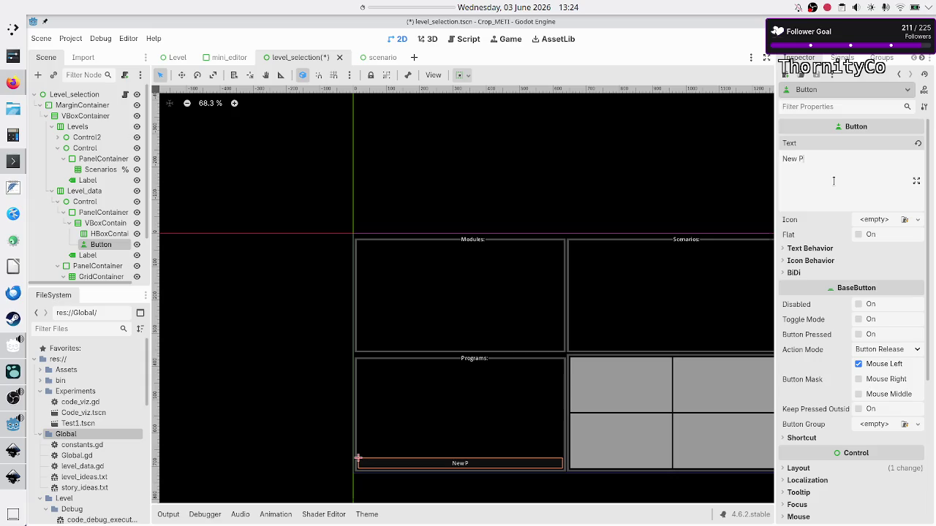
key(Return)
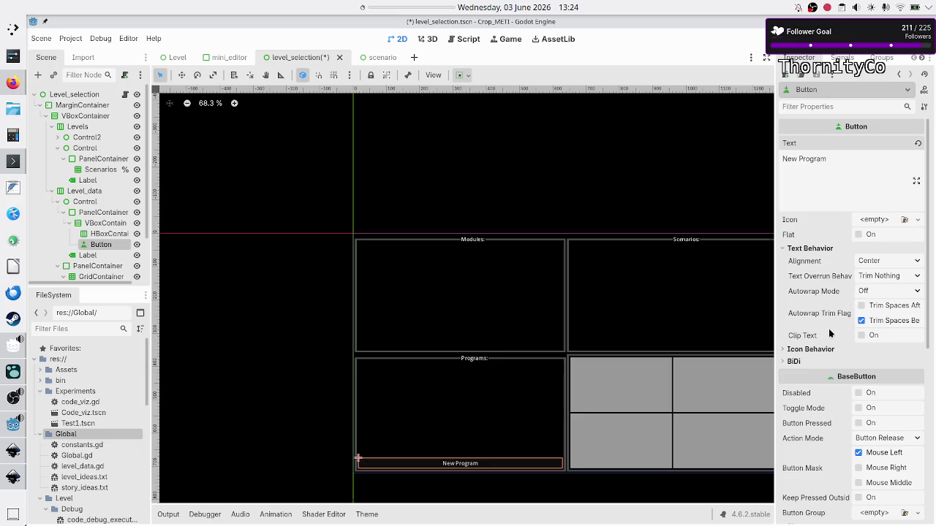
key(alt+Tab)
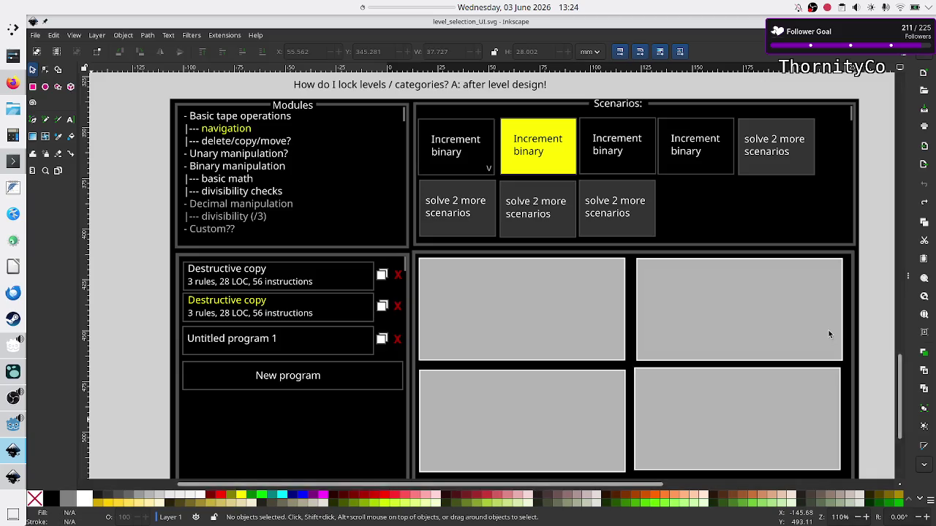
key(alt+Tab)
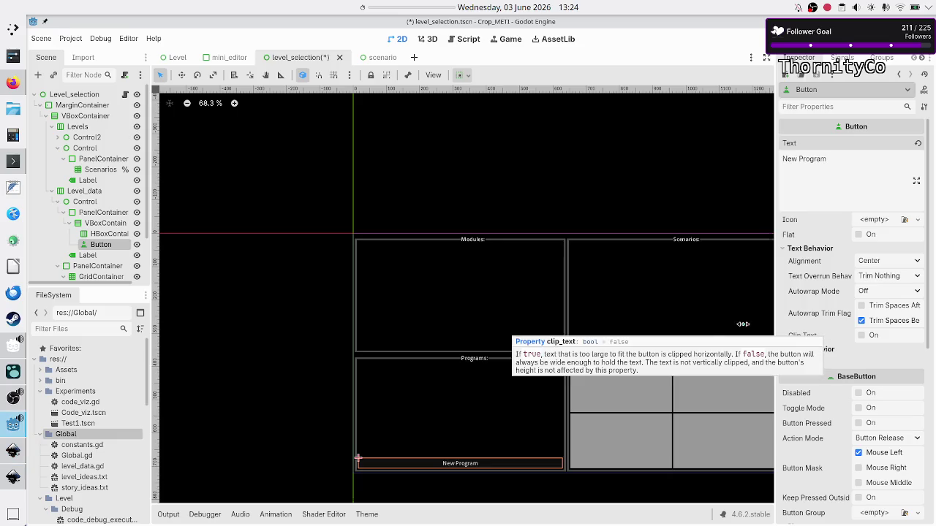
Step: Look over level_UI_concepts.svg in Inkscape, then go back to level_selection_UI.svg
key(alt+Tab)
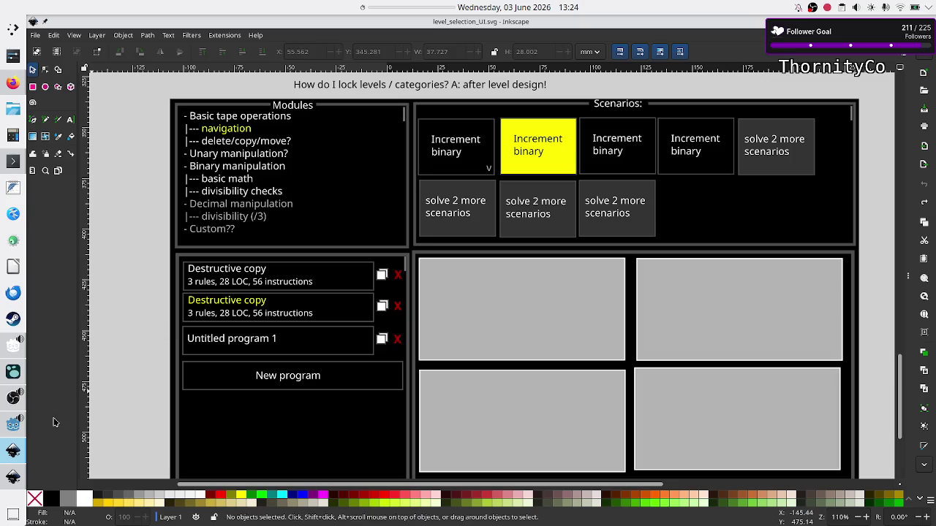
click(13, 477)
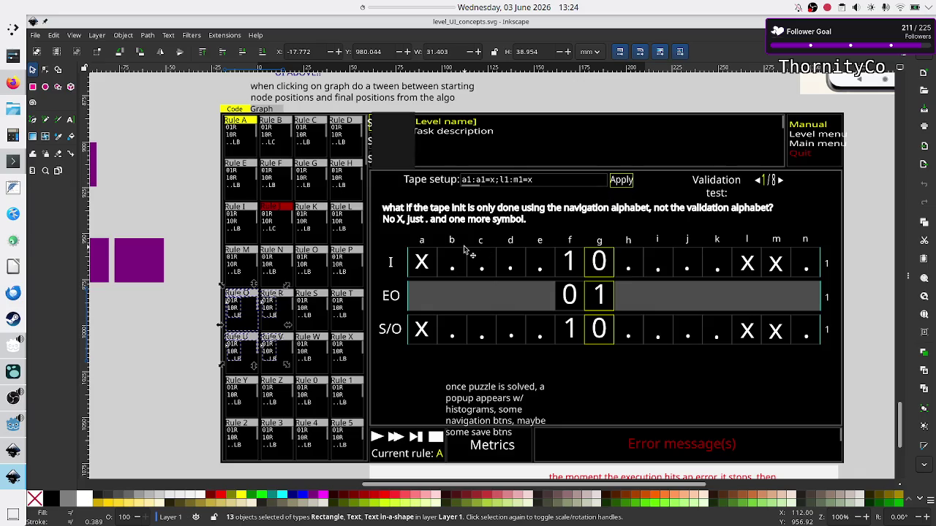
mouse_move(9, 437)
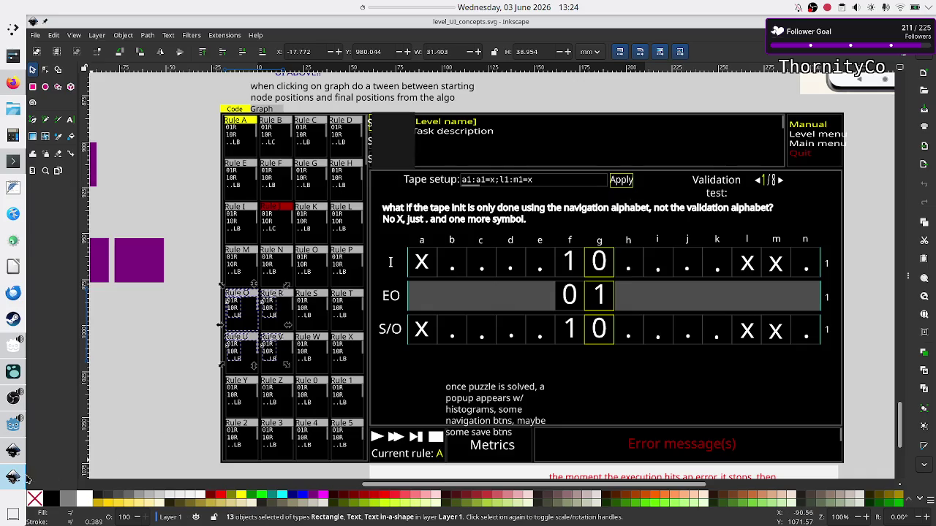
mouse_move(15, 481)
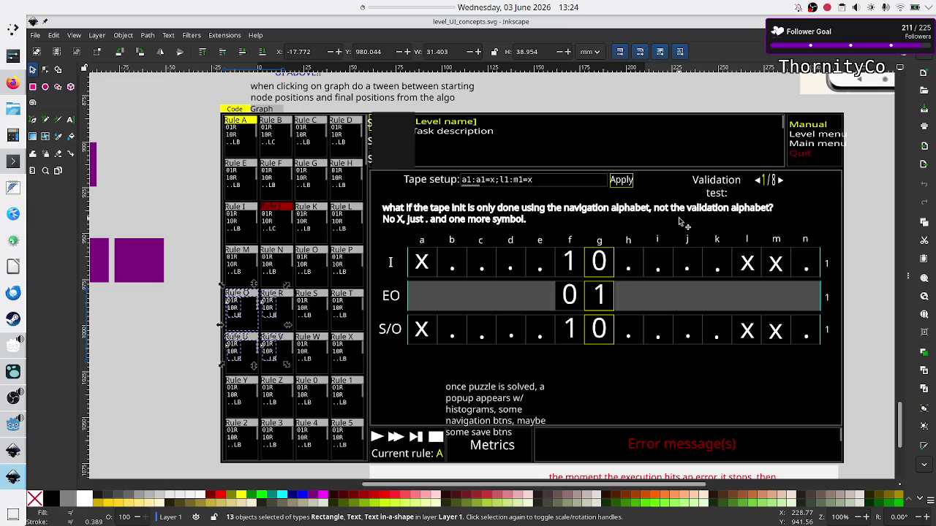
key(ctrl+Tab)
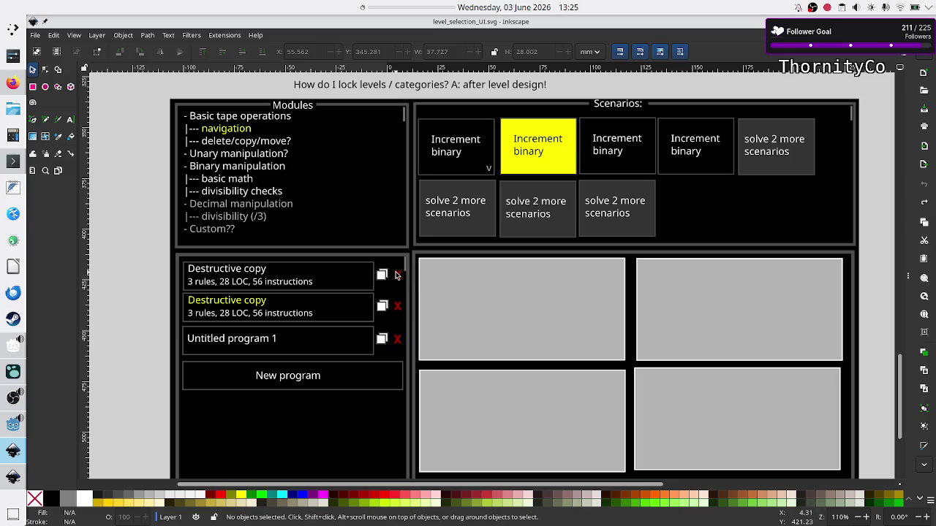
key(ctrl+Tab)
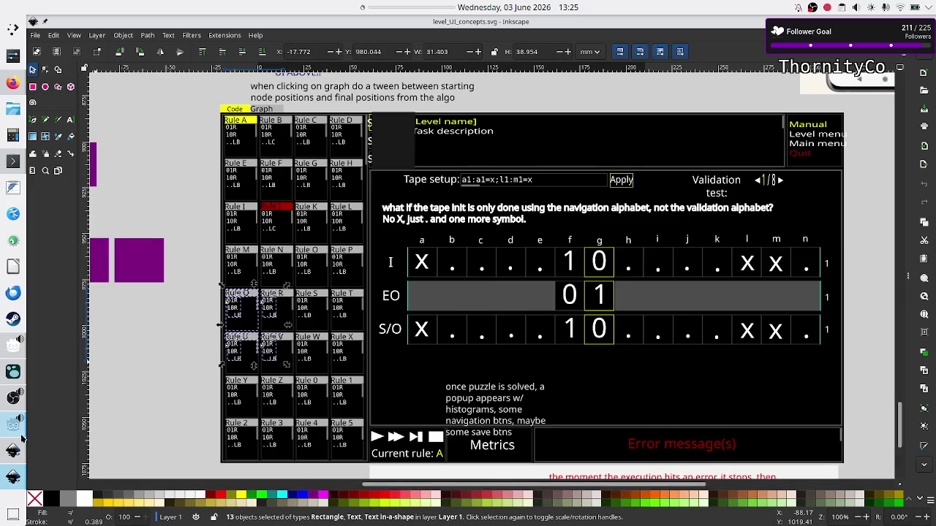
click(14, 421)
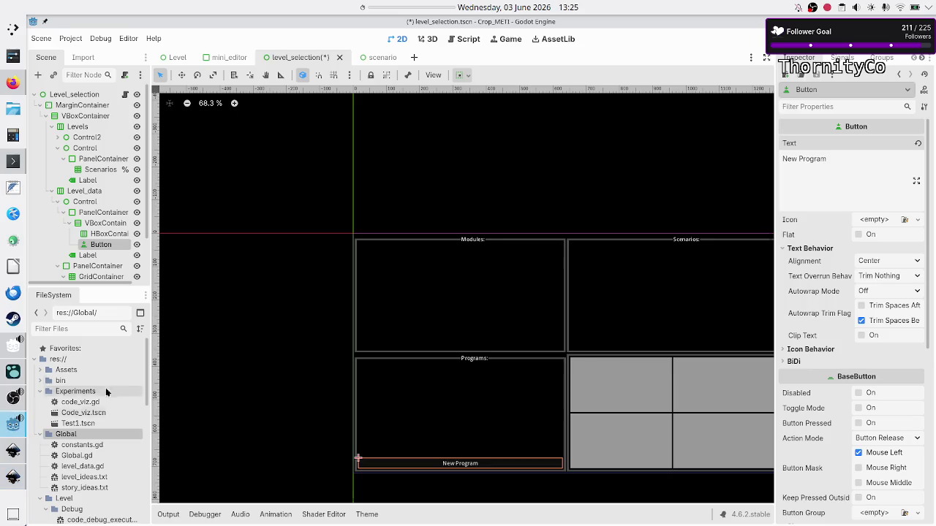
click(101, 237)
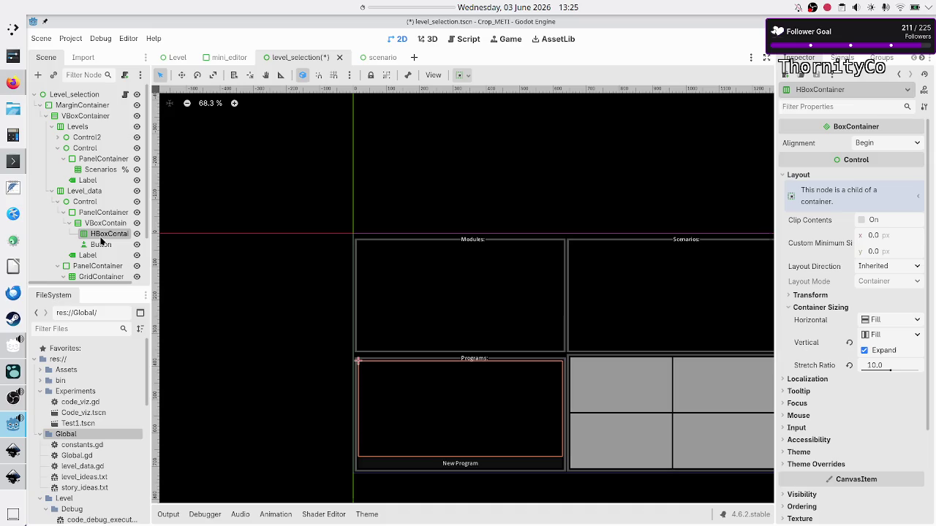
key(alt+Tab)
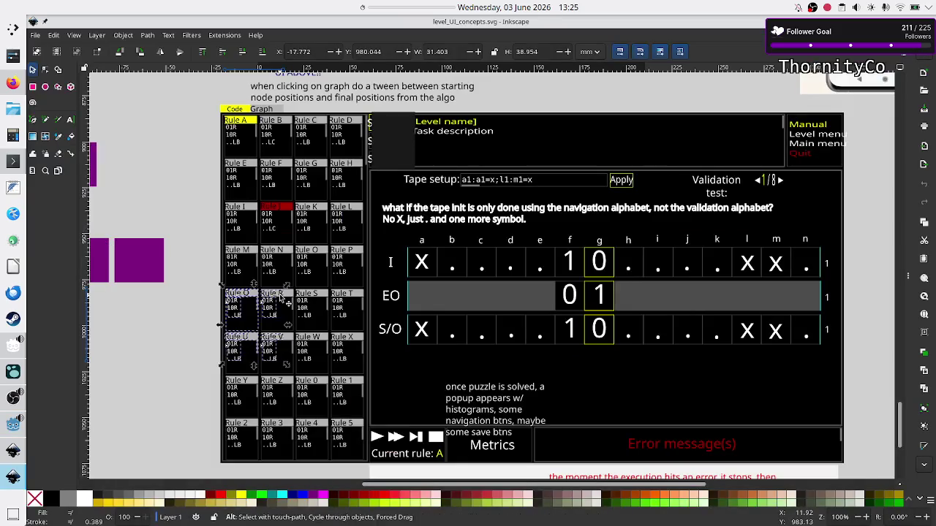
key(alt+Tab)
click(13, 451)
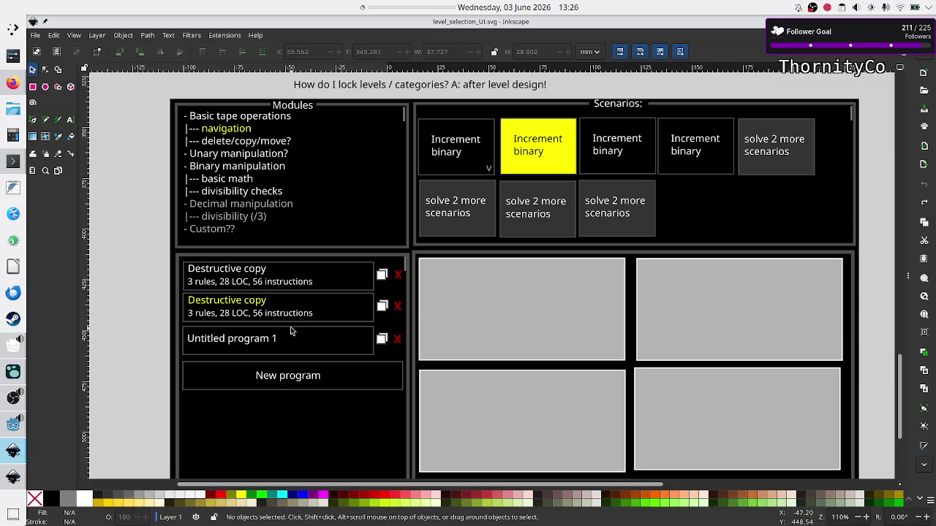
key(alt+Tab)
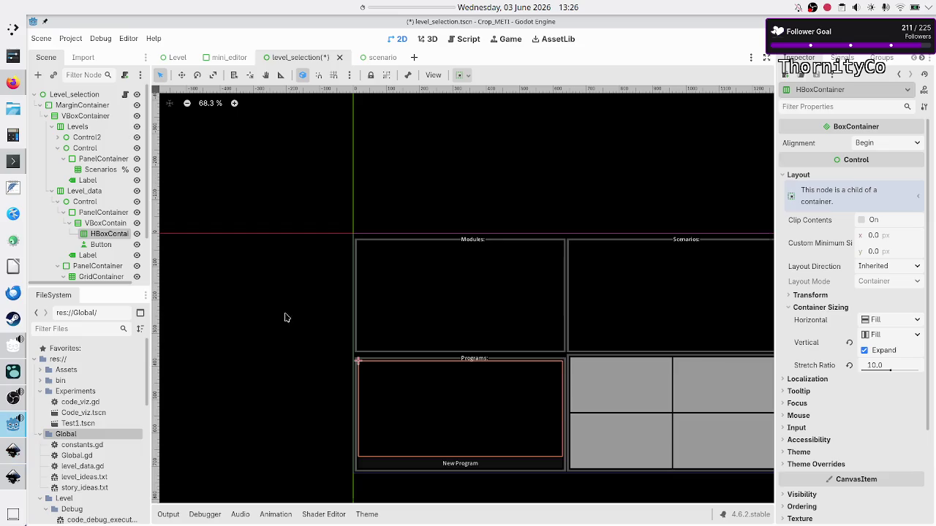
Step: Delete the HBoxContainer under Level_data's VBoxContainer and save the level_selection scene
click(106, 226)
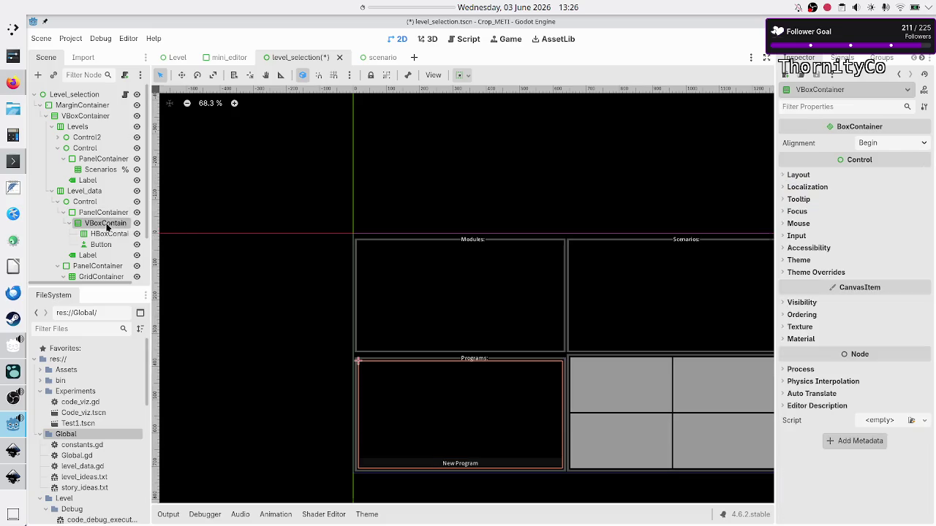
click(107, 234)
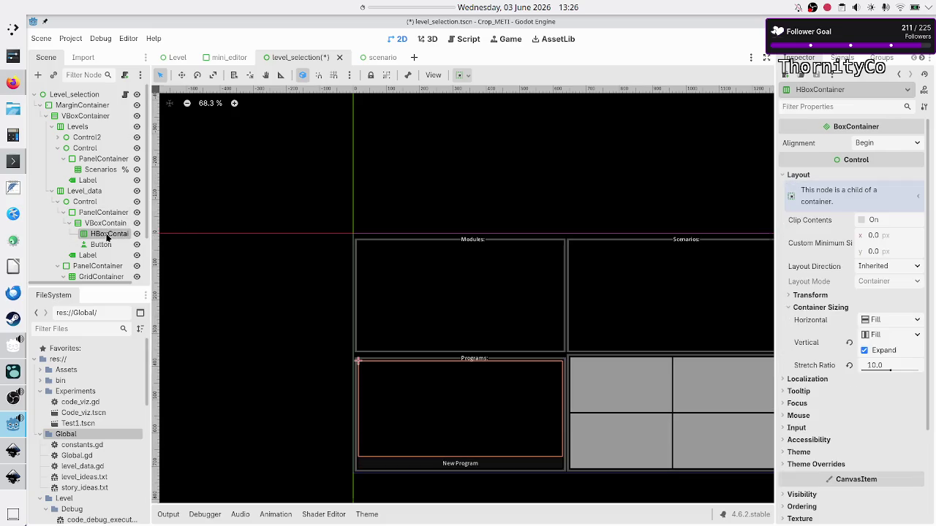
key(Delete)
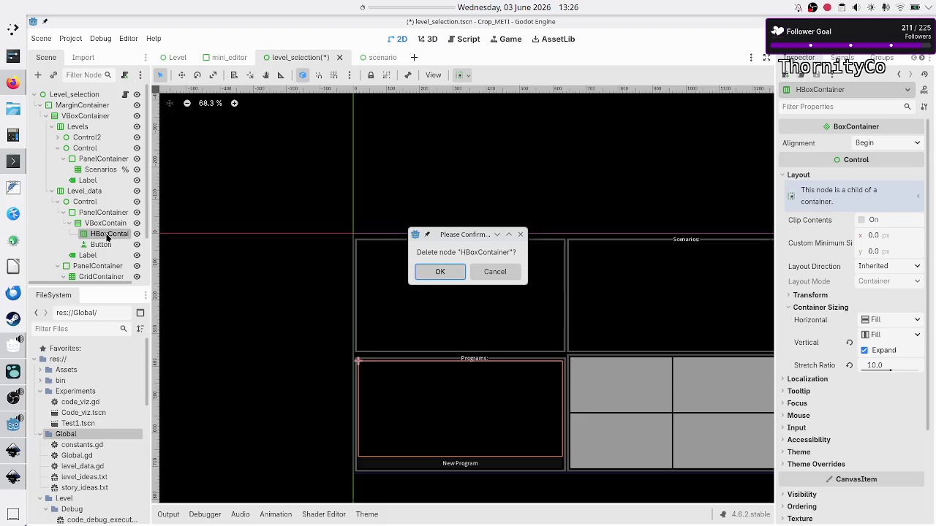
key(Return)
click(107, 227)
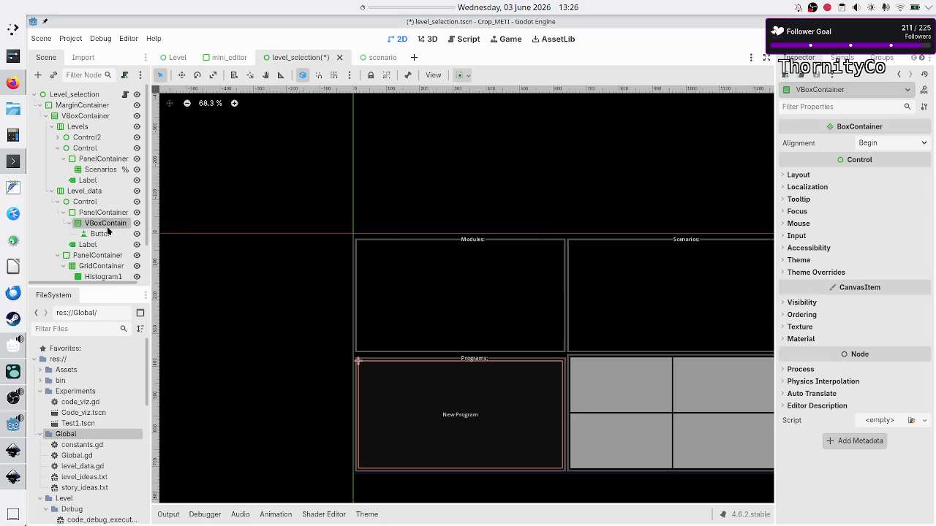
key(ctrl+s)
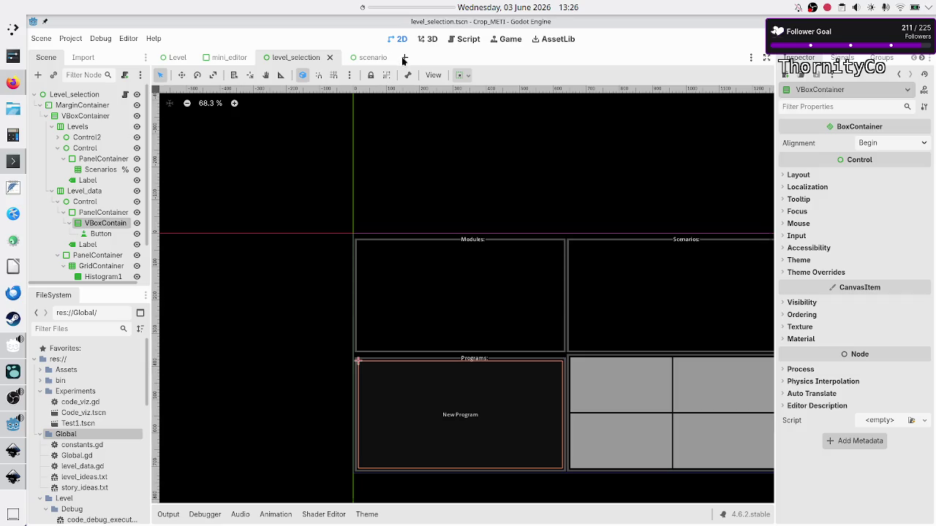
Step: Create a User Interface scene with its root renamed Save_slot, saved as save_slot.tscn
click(403, 57)
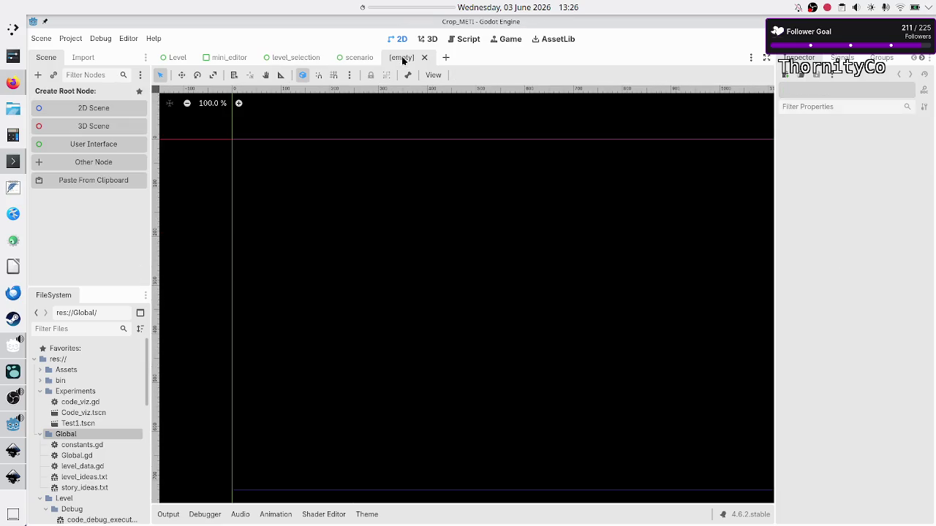
click(120, 144)
click(92, 107)
double_click(91, 95)
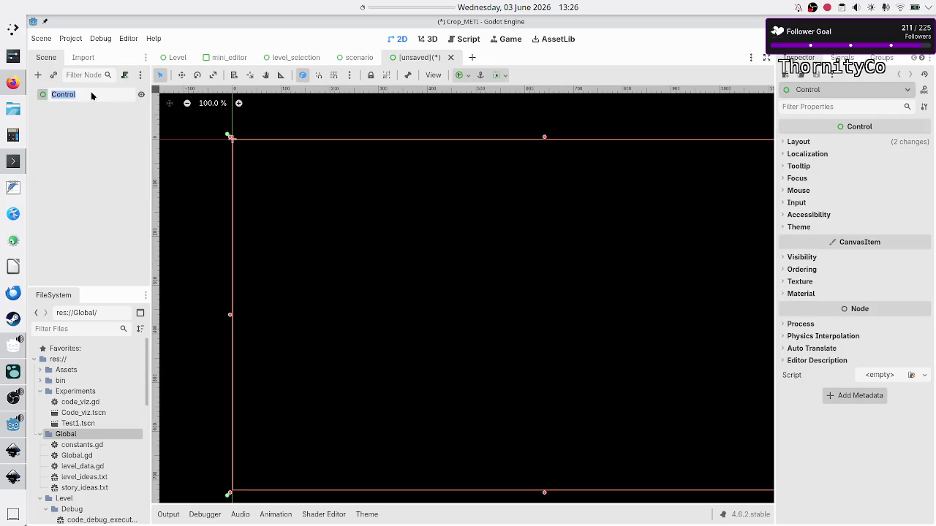
text(Save_)
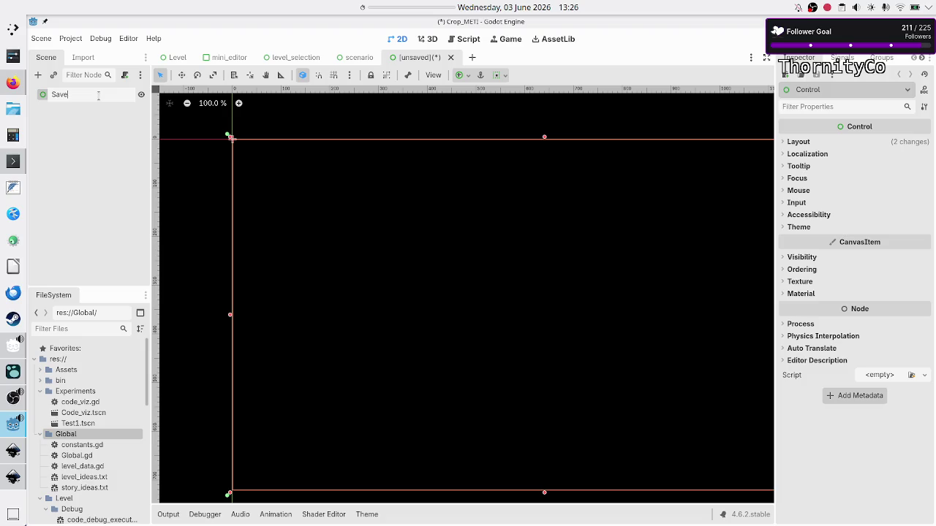
text(slo)
key(Return)
key(ctrl+s)
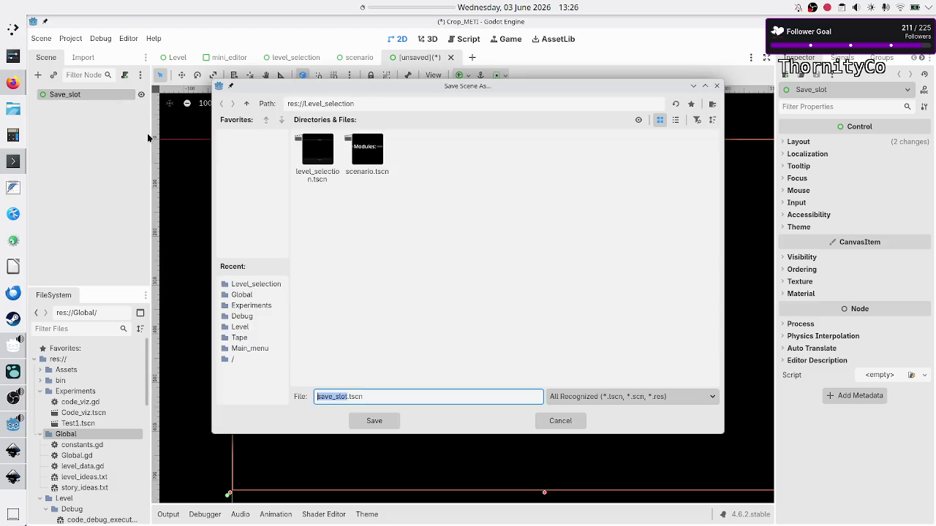
click(374, 420)
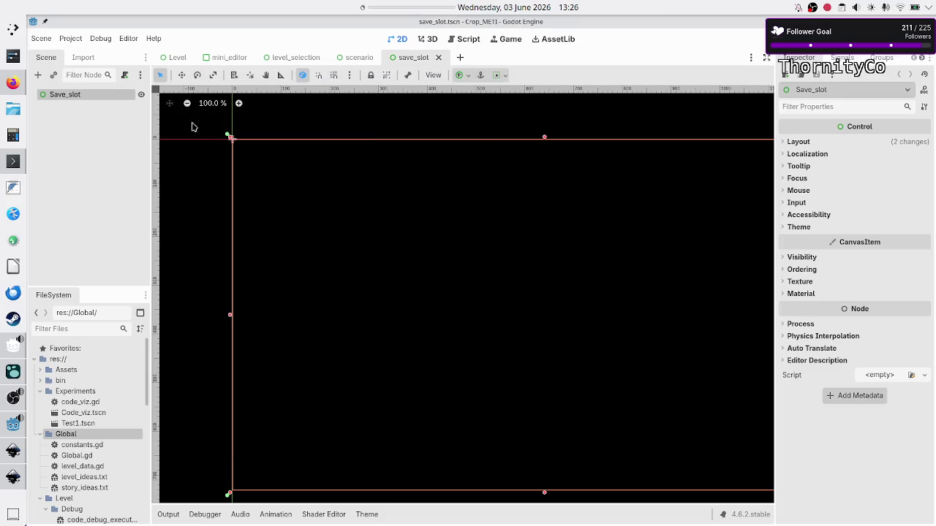
Step: Add an HBoxContainer child under the Save_slot root
click(39, 75)
text(hbox)
key(Return)
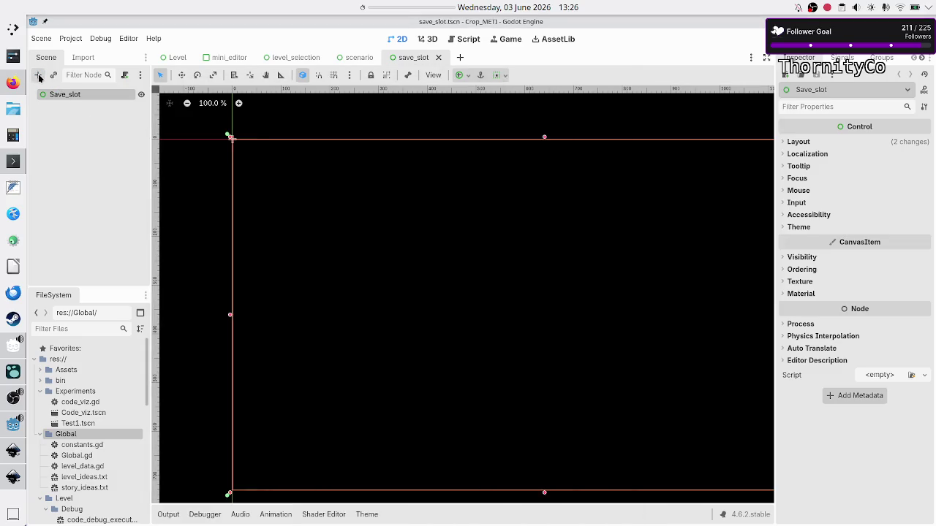
Step: Anchor the HBoxContainer to Full Rect and add a Button inside it
click(466, 76)
click(518, 165)
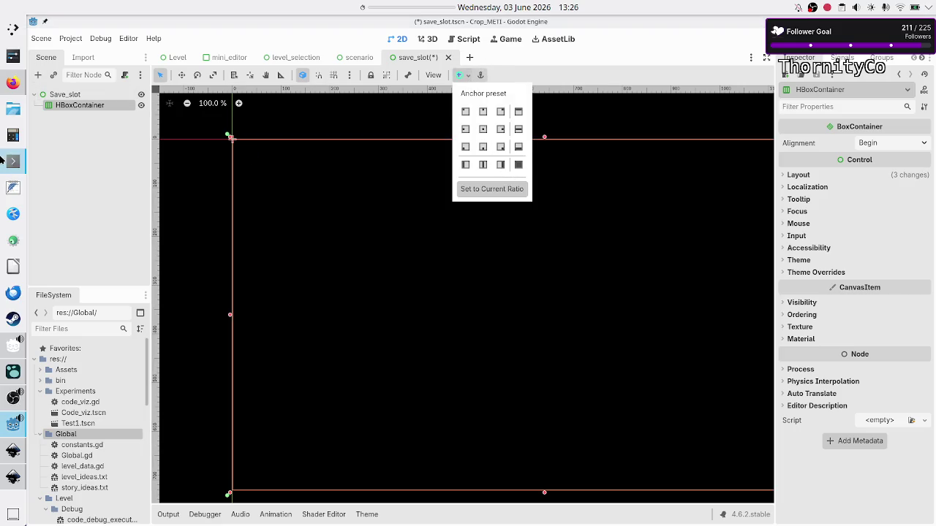
click(73, 152)
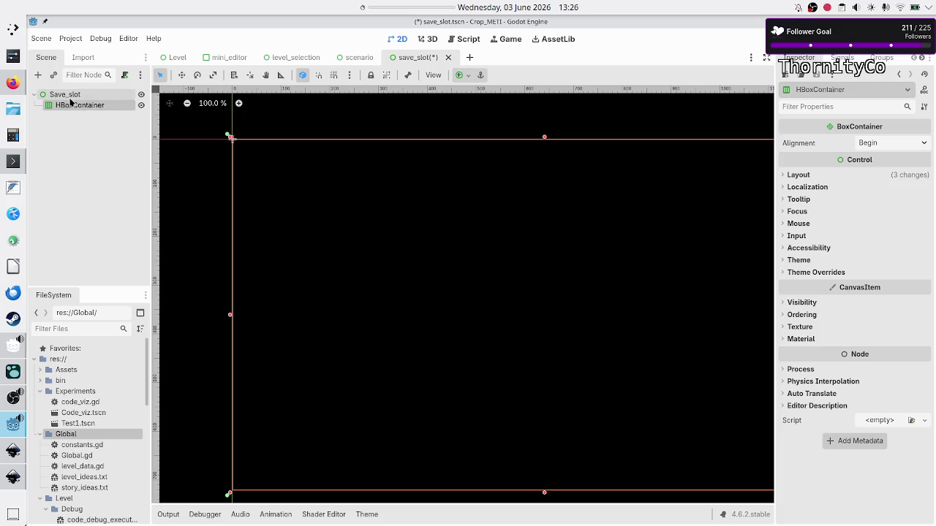
click(37, 74)
text(button)
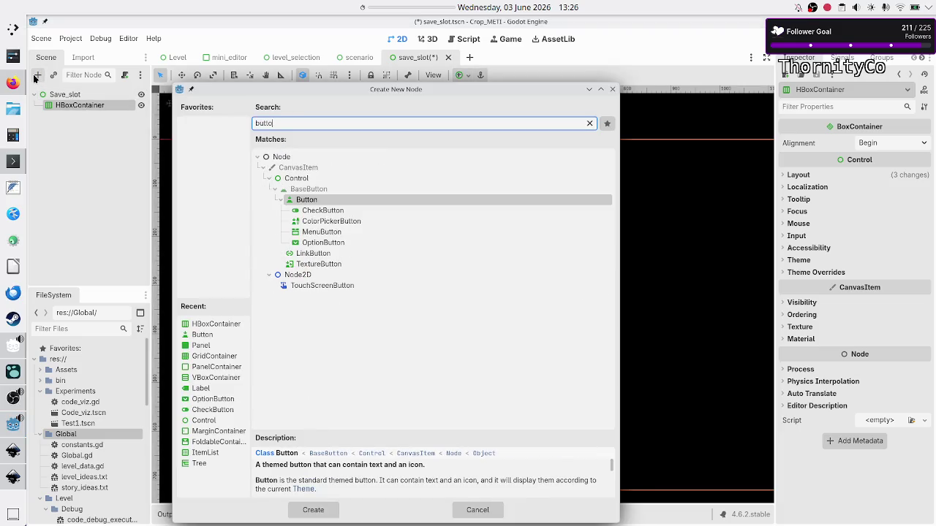
key(Return)
Step: Add a TextureButton under the HBoxContainer and duplicate it
click(71, 106)
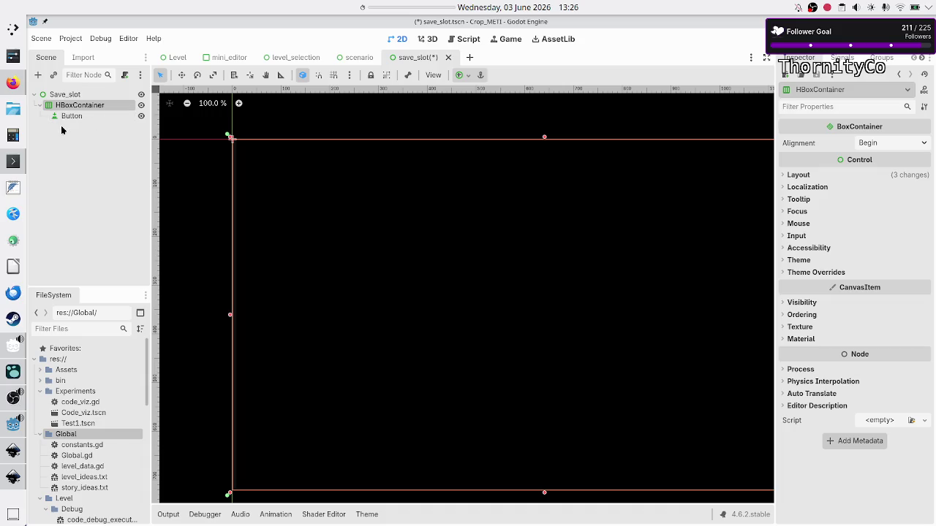
click(40, 80)
text(textu)
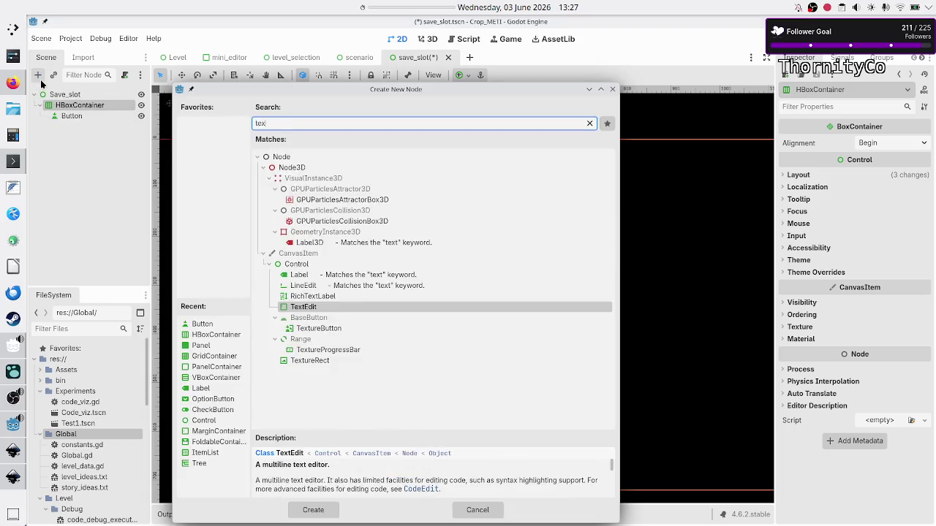
text(re)
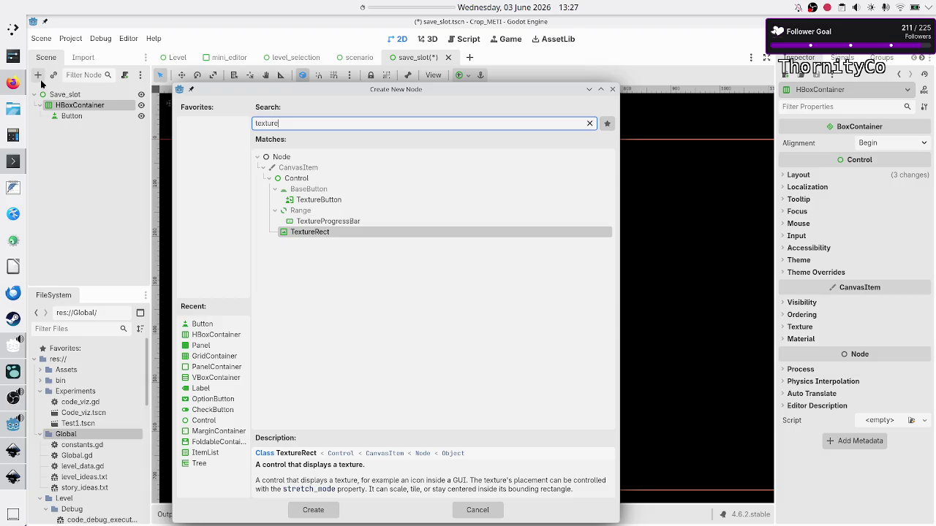
click(333, 199)
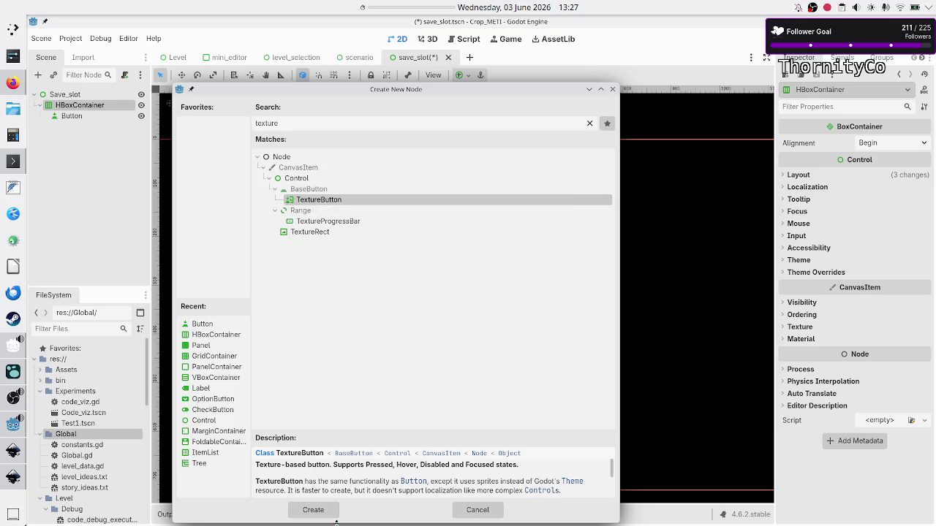
click(314, 511)
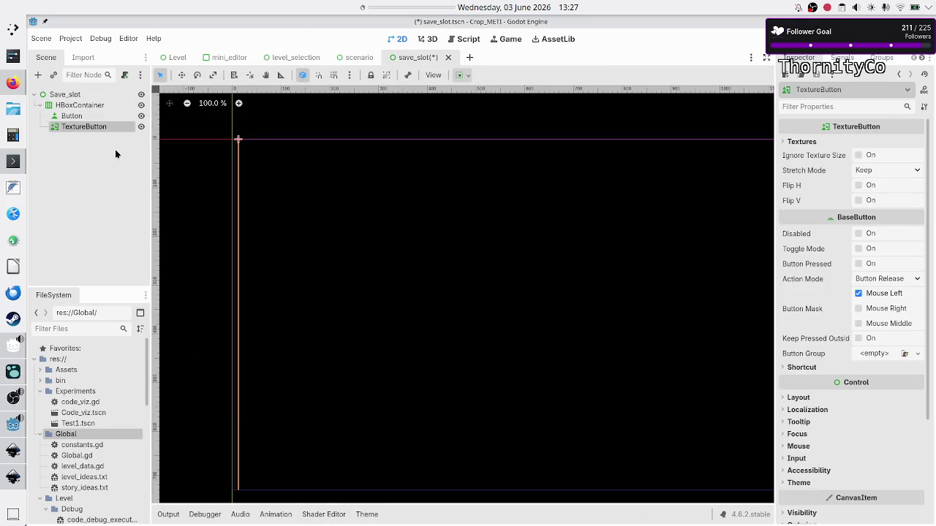
key(ctrl+d)
Step: Select all three buttons and enable Container Sizing Horizontal Expand on them
ctrl+click(80, 127)
ctrl+click(94, 117)
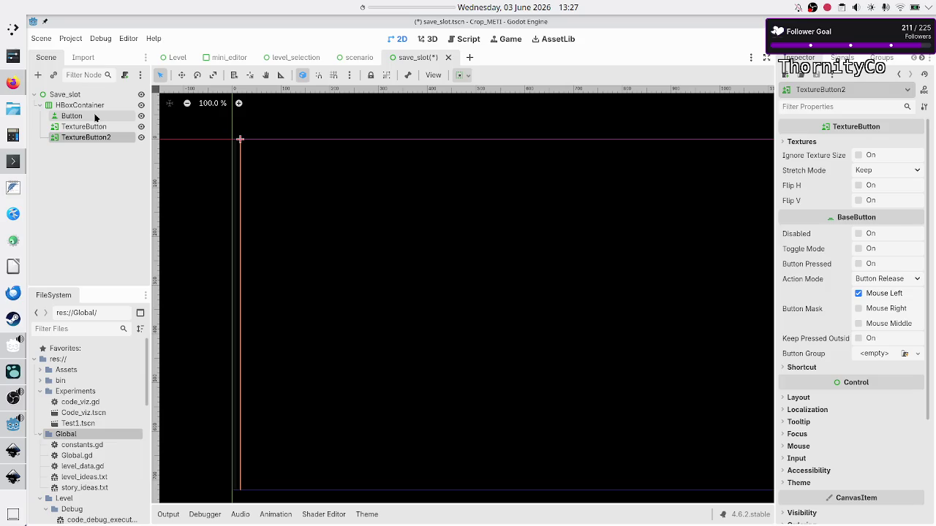
click(824, 306)
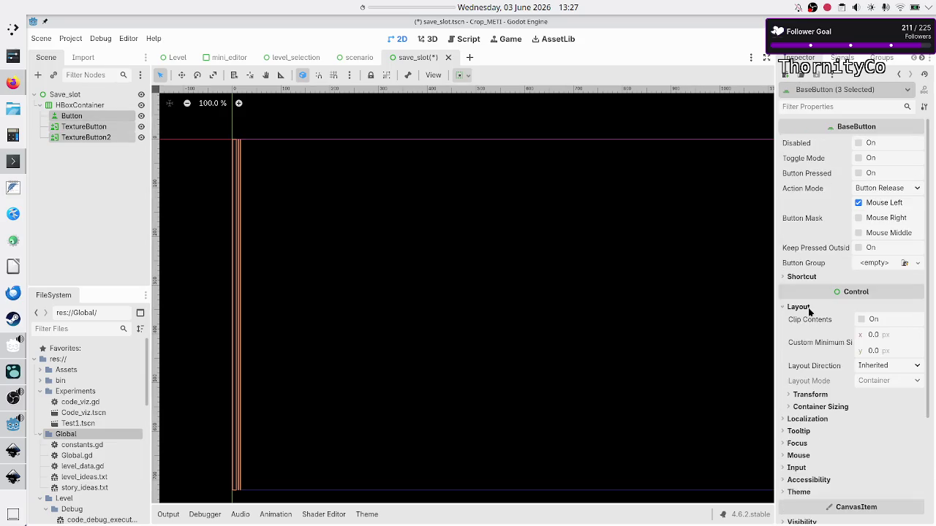
click(830, 408)
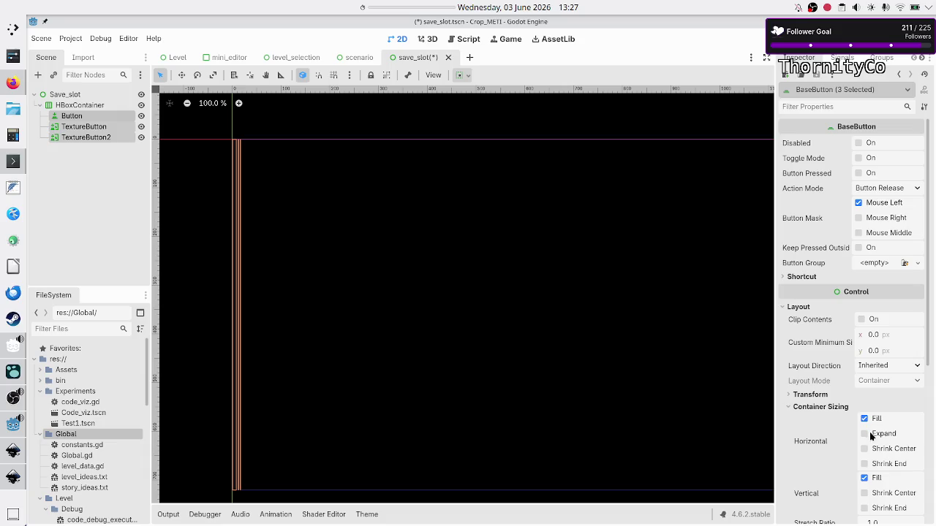
click(865, 433)
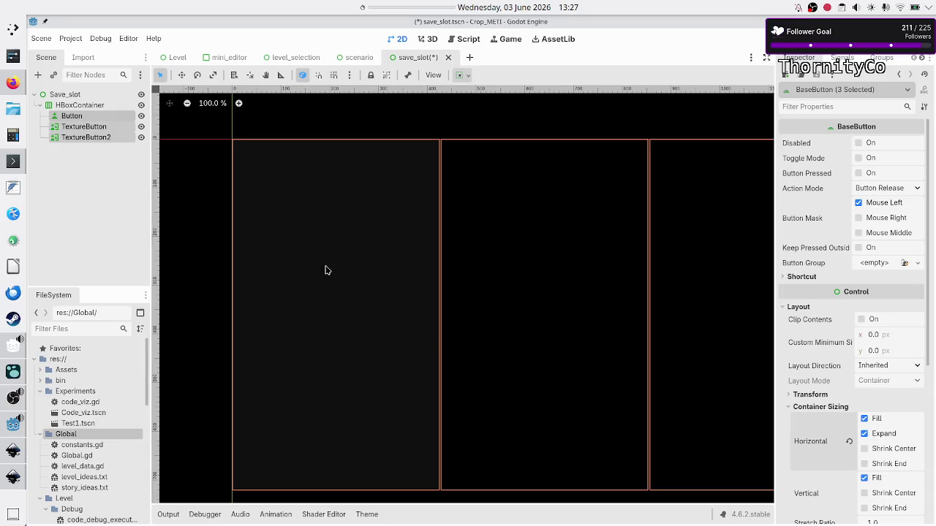
Step: Give the Button alone a Stretch Ratio of 10
click(110, 184)
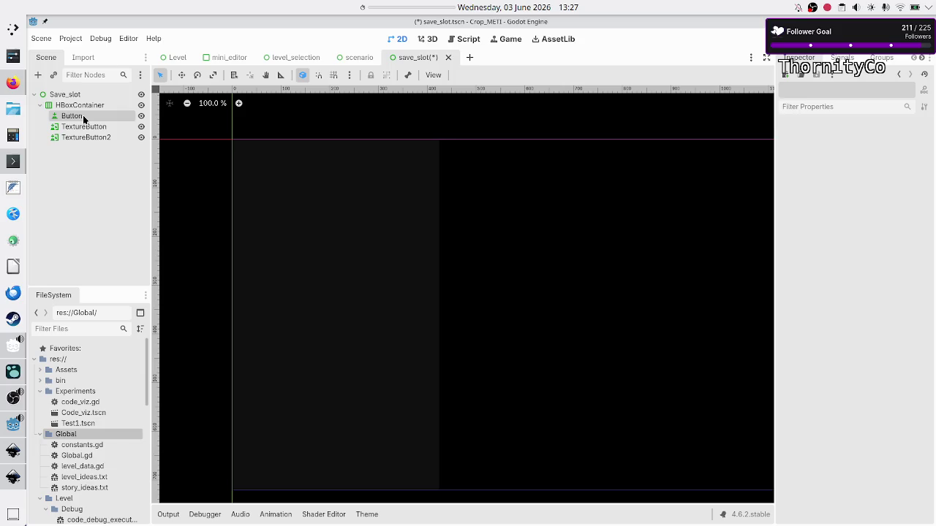
click(82, 115)
scroll(792, 307, down, 5)
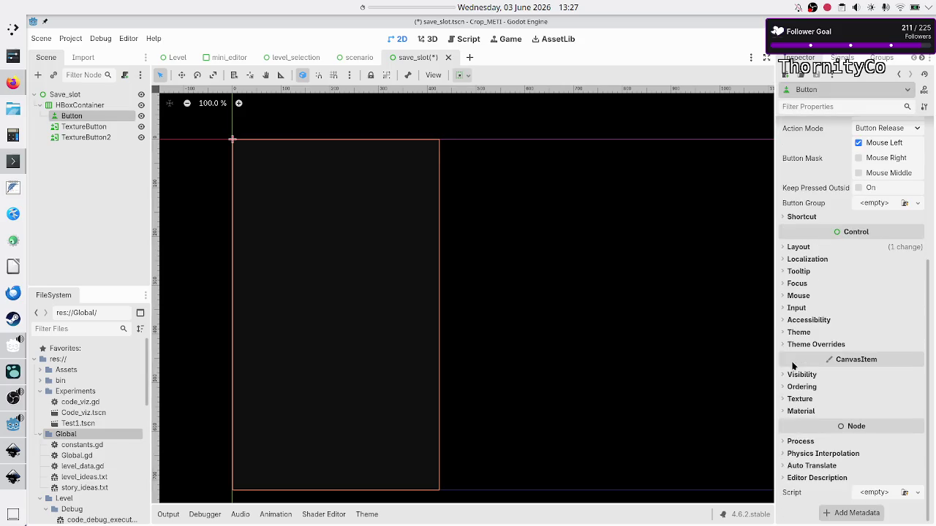
click(799, 247)
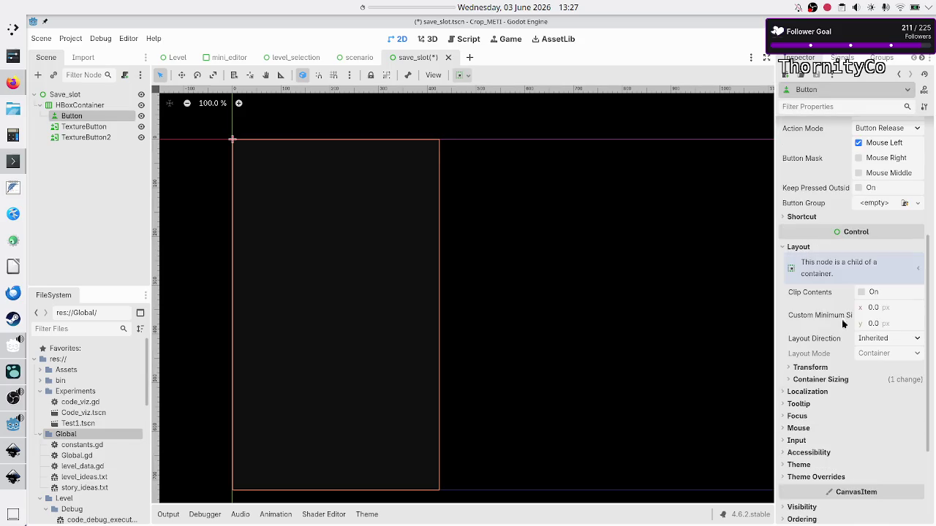
click(820, 378)
click(885, 437)
text(0)
key(Return)
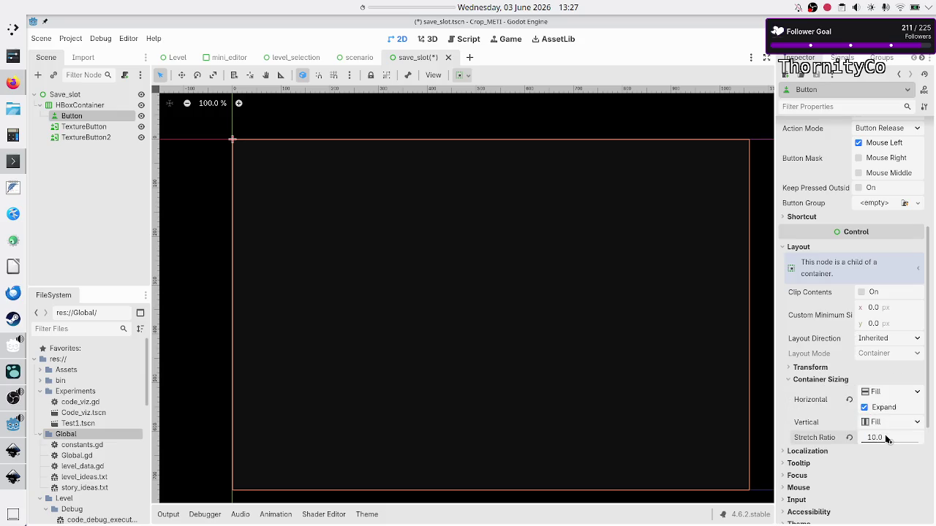
scroll(592, 310, down, 3)
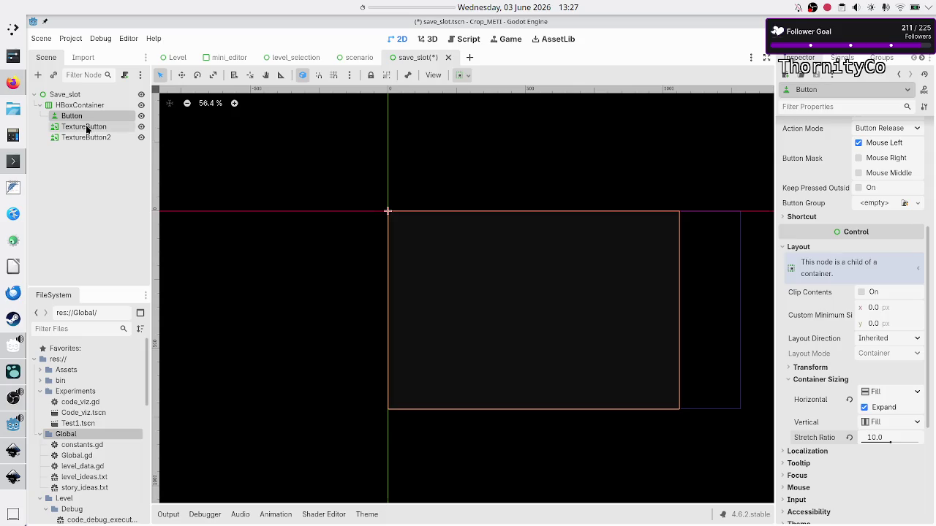
click(12, 450)
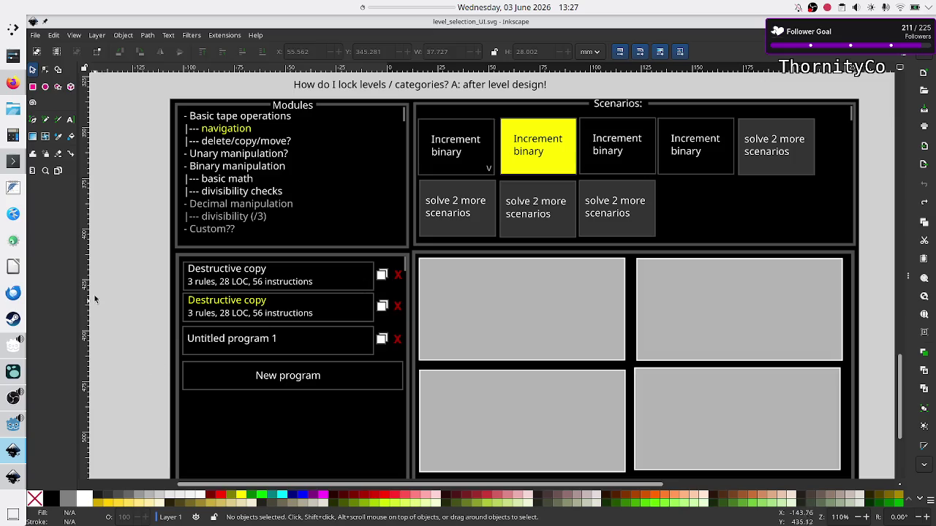
Step: Review level_UI_concepts.svg in Inkscape, then switch to Godot's Level scene tab
click(13, 476)
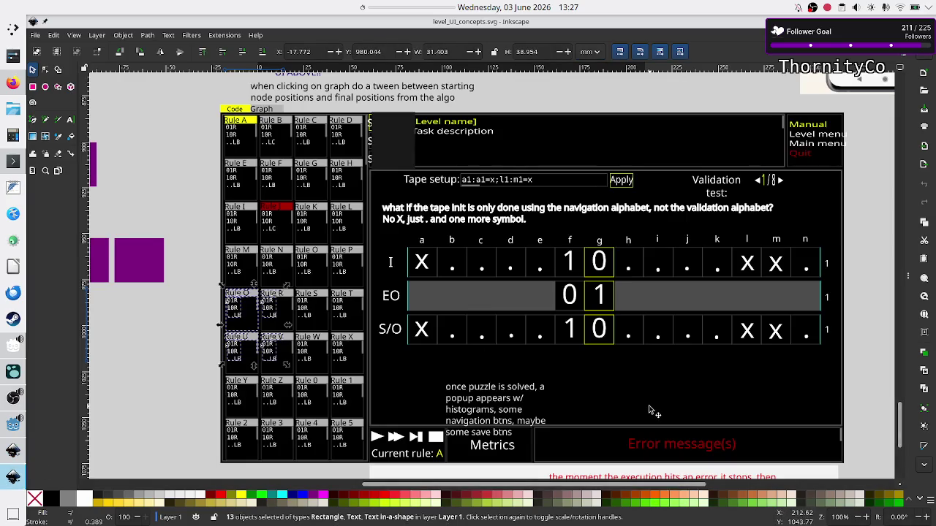
click(9, 431)
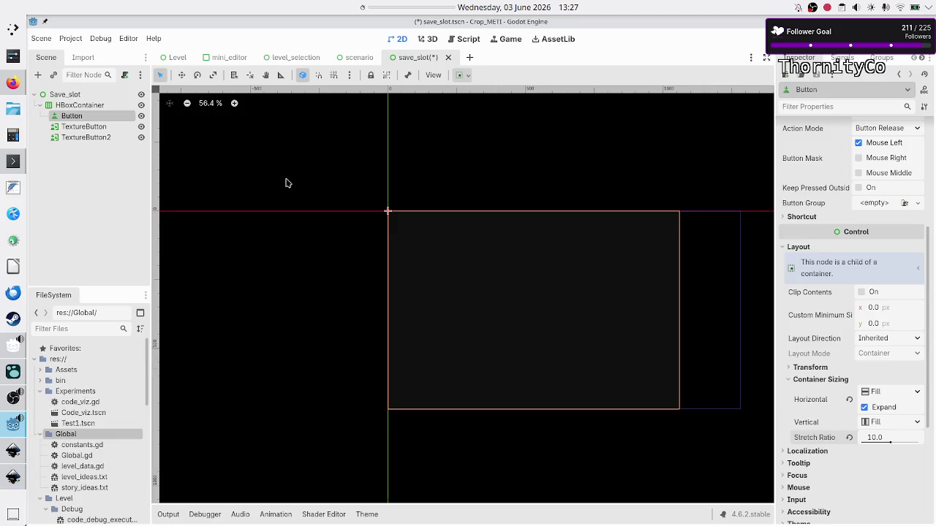
click(180, 58)
scroll(523, 306, down, 10)
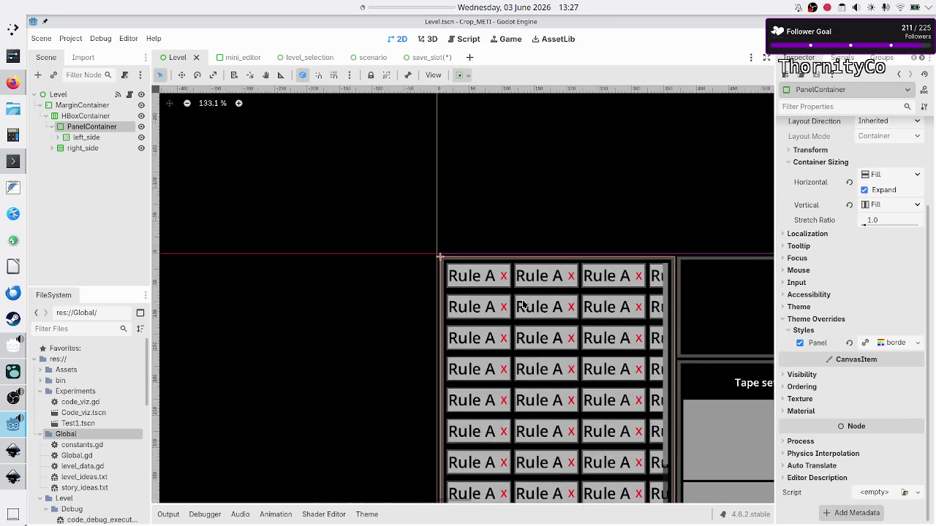
Step: Expand right_side and footer to reach the errors node, then open the first Error_btn scene
scroll(523, 305, down, 3)
scroll(522, 305, right, 5)
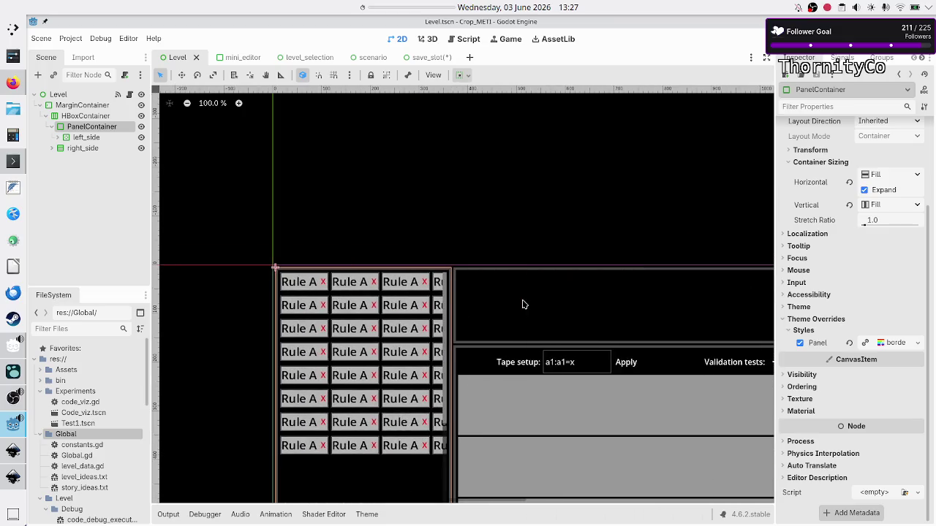
scroll(523, 306, down, 8)
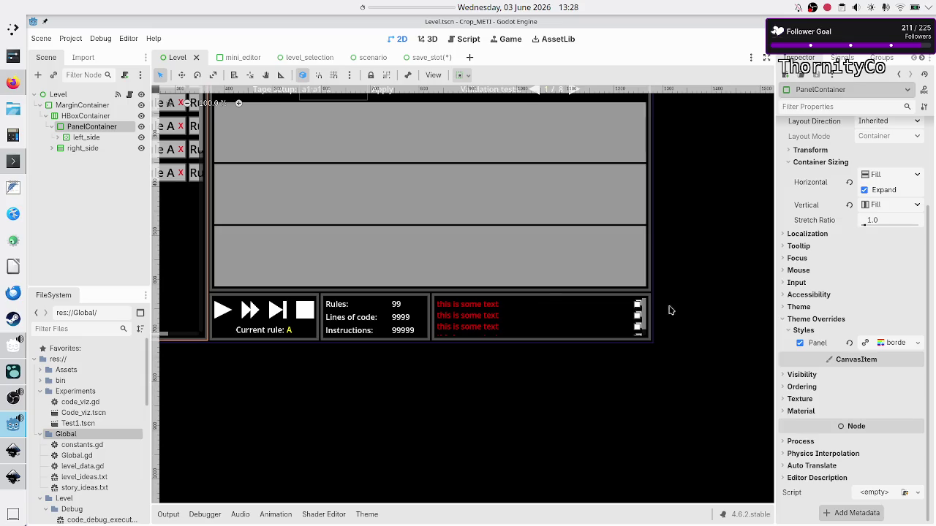
click(50, 148)
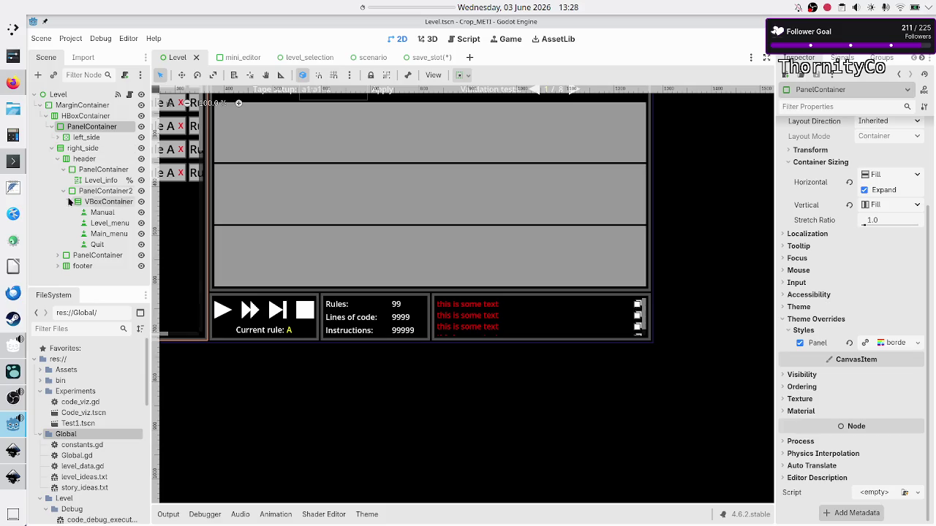
click(67, 268)
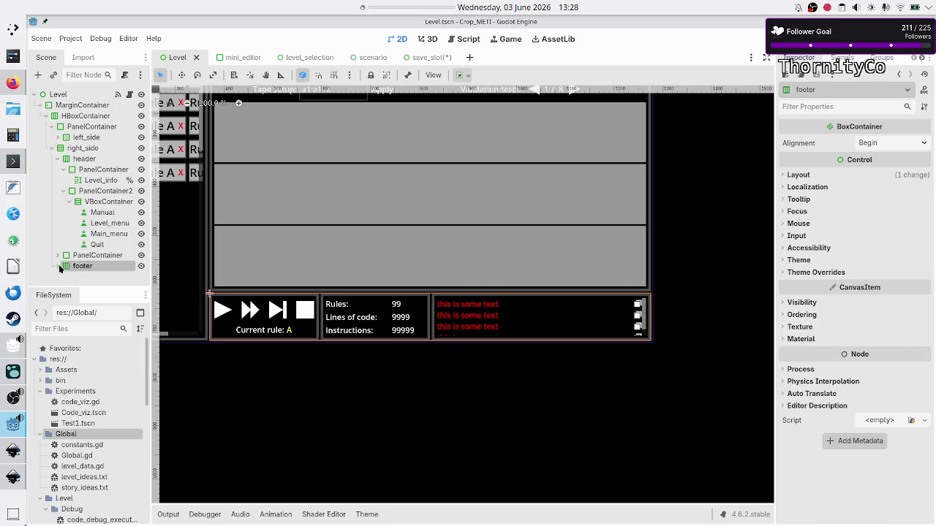
click(59, 267)
scroll(88, 219, down, 5)
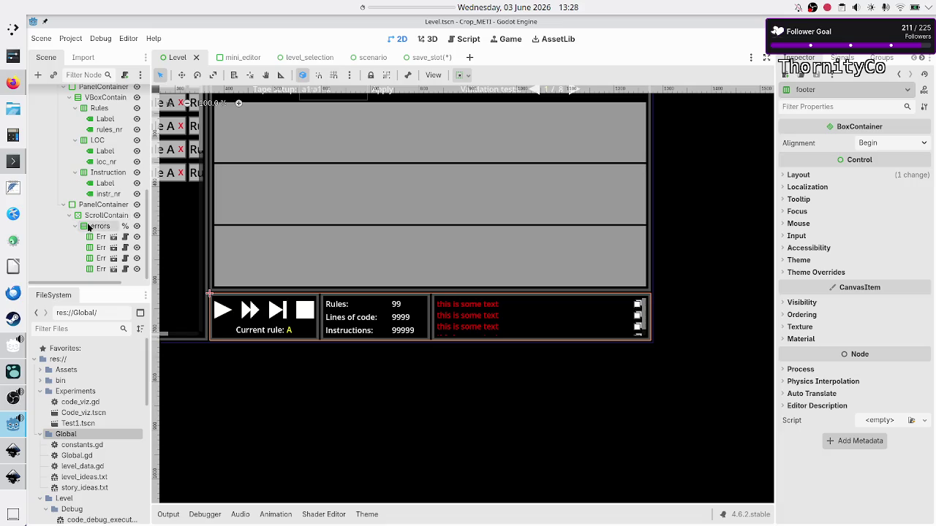
click(88, 226)
click(99, 238)
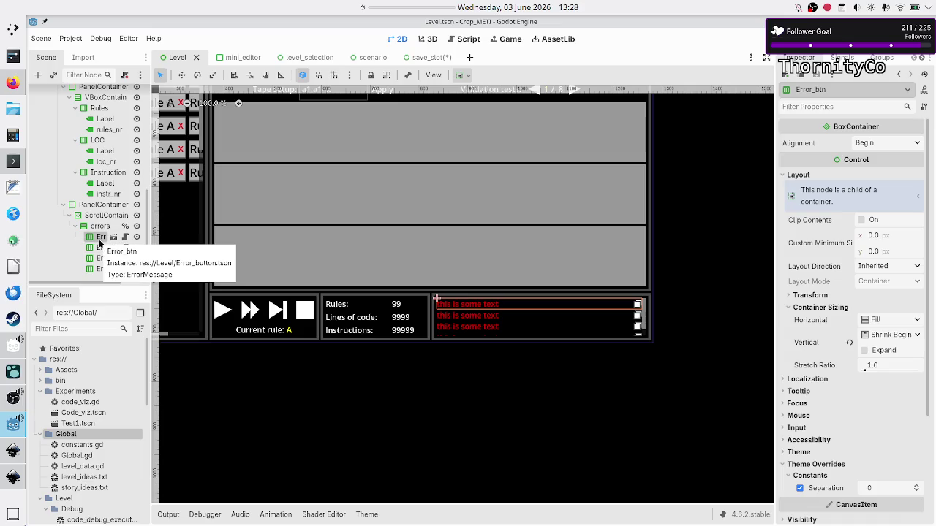
click(115, 239)
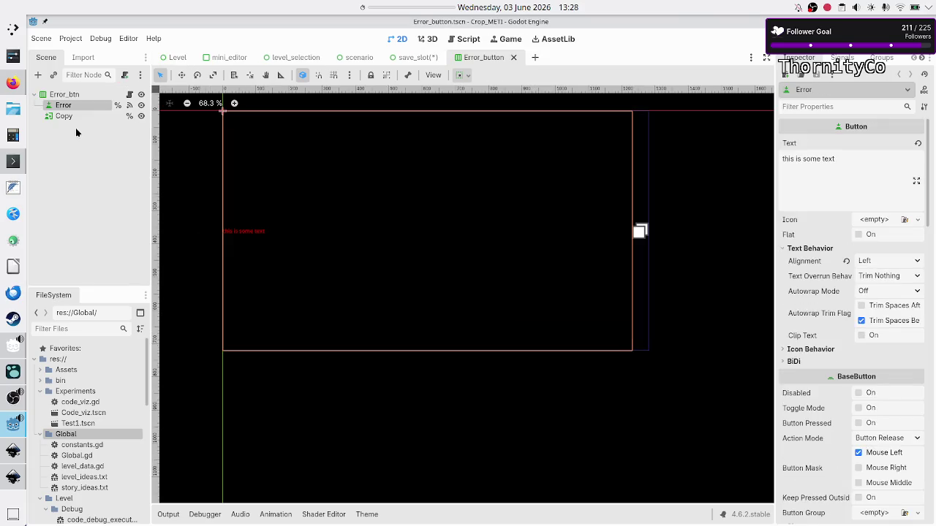
Step: Copy the Copy icon button node from Error_button.tscn and return to save_slot
click(67, 116)
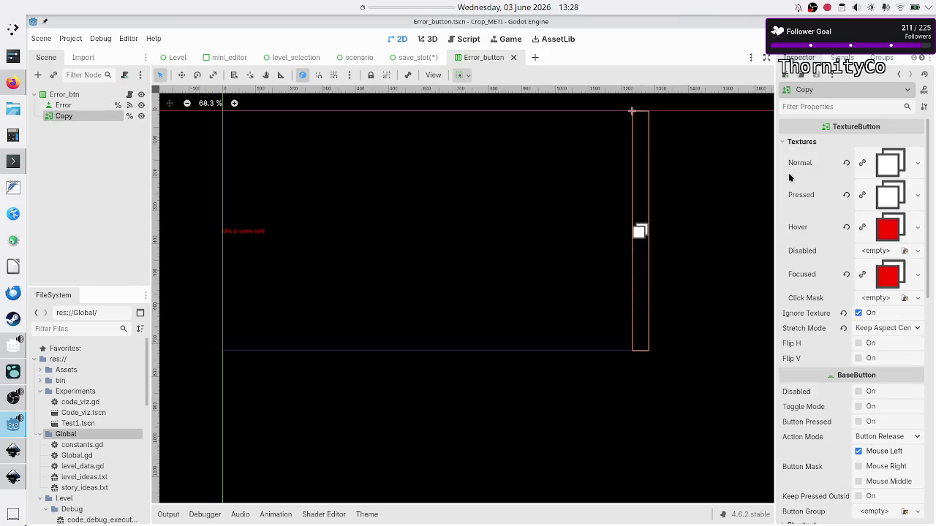
right_click(71, 116)
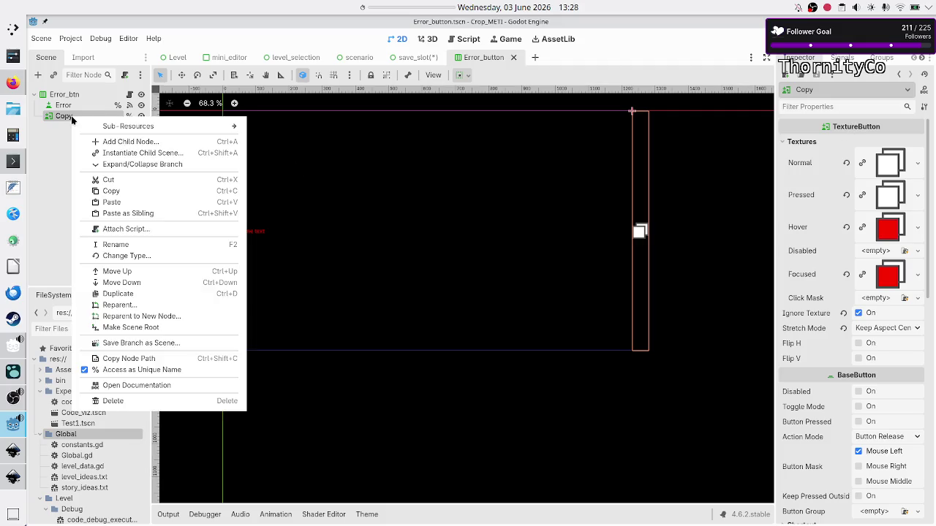
click(124, 189)
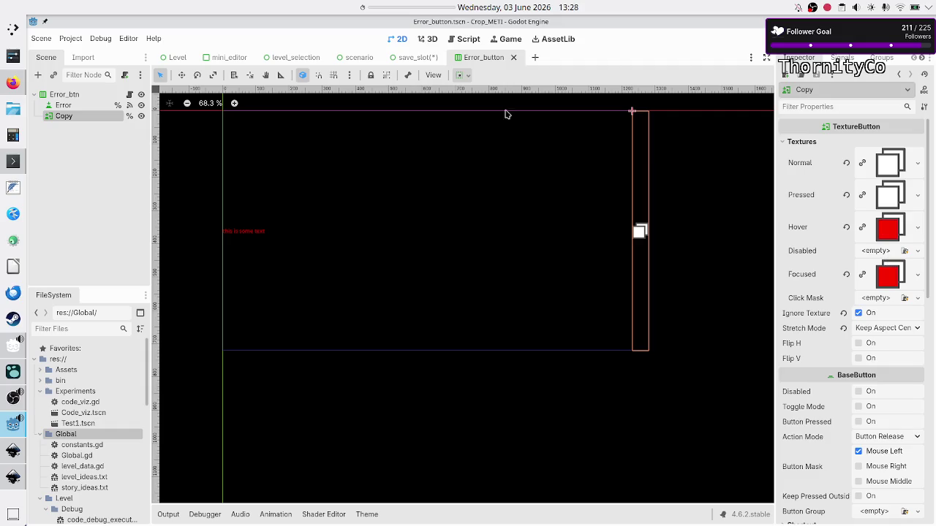
click(417, 61)
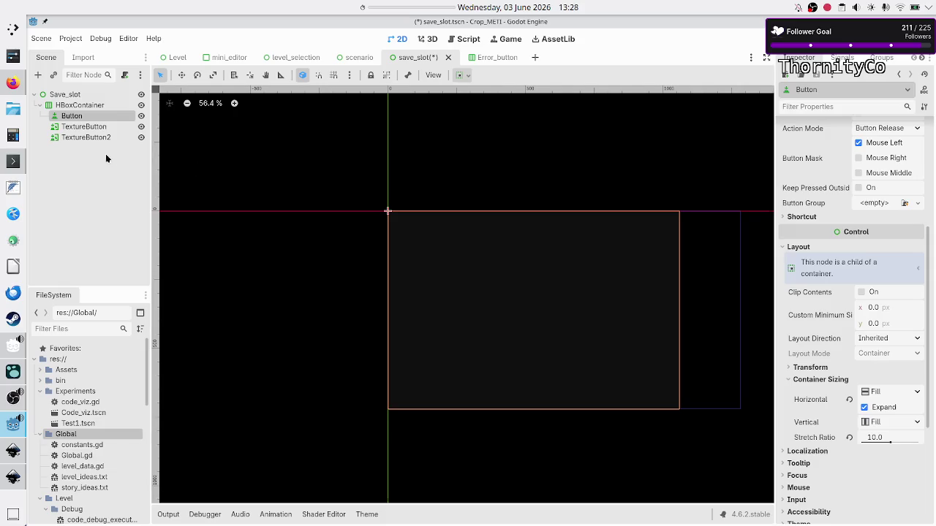
Step: Paste the Copy button into HBoxContainer and delete TextureButton2
click(73, 107)
key(ctrl+v)
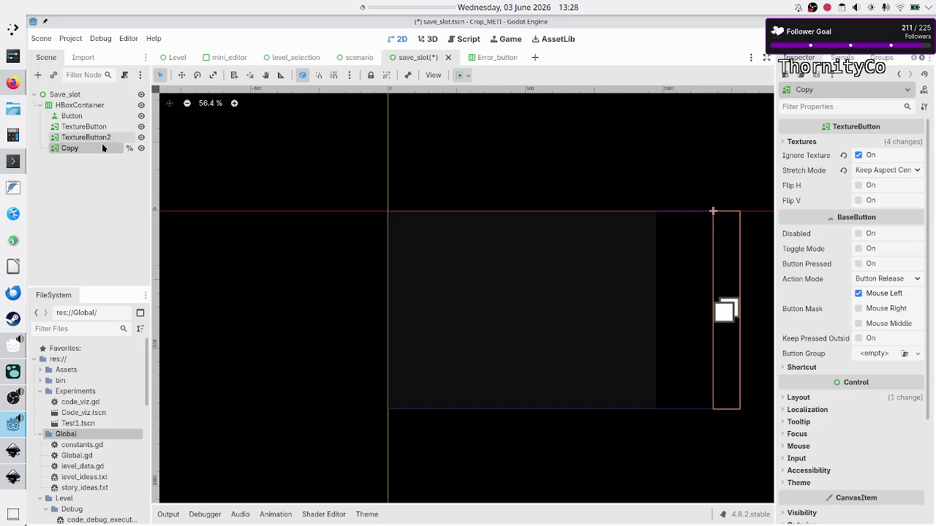
click(99, 142)
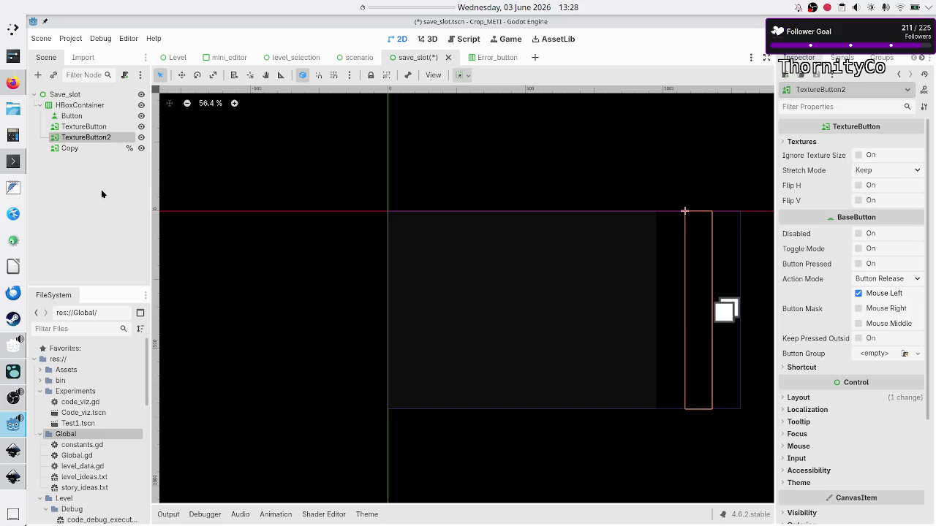
key(Delete)
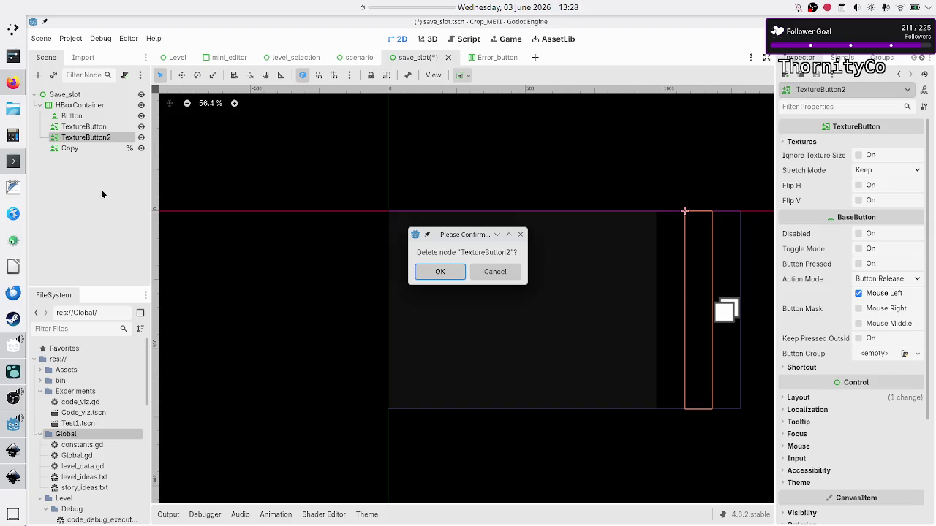
key(Return)
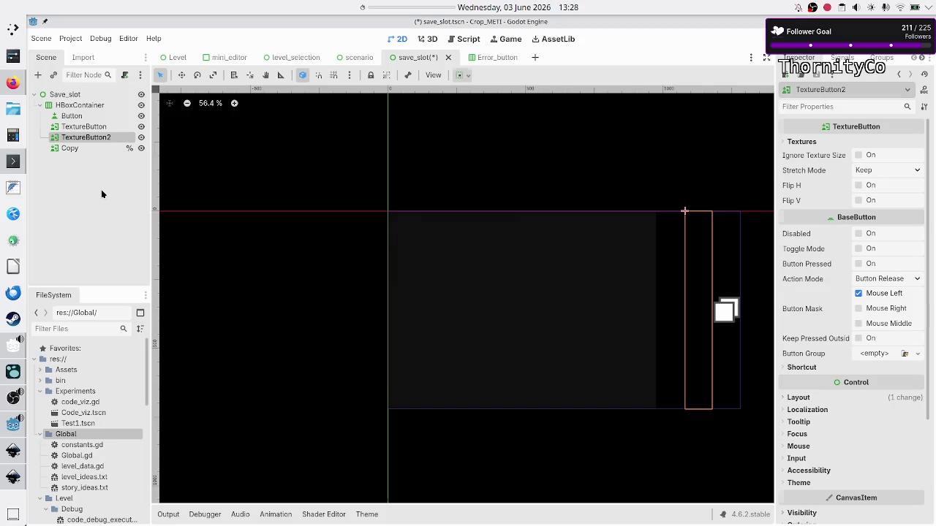
click(85, 129)
Step: Reorder the row so TextureButton comes after the pasted Copy node
click(70, 139)
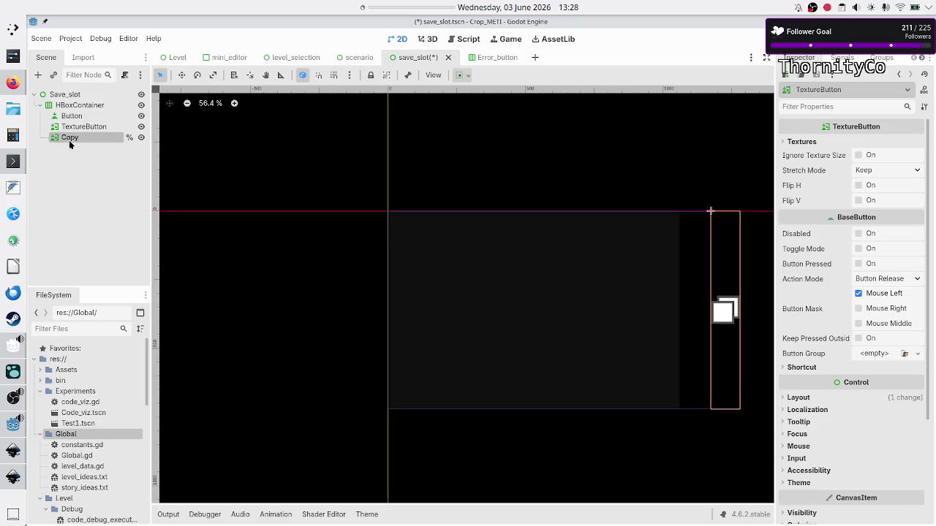
mouse_move(70, 141)
mouse_down()
mouse_move(83, 119)
mouse_move(76, 127)
mouse_up()
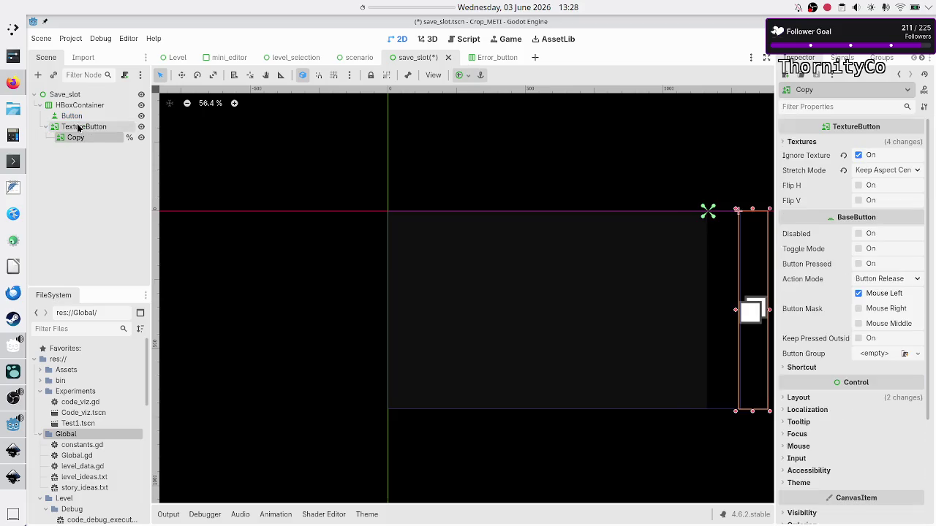
key(ctrl+z)
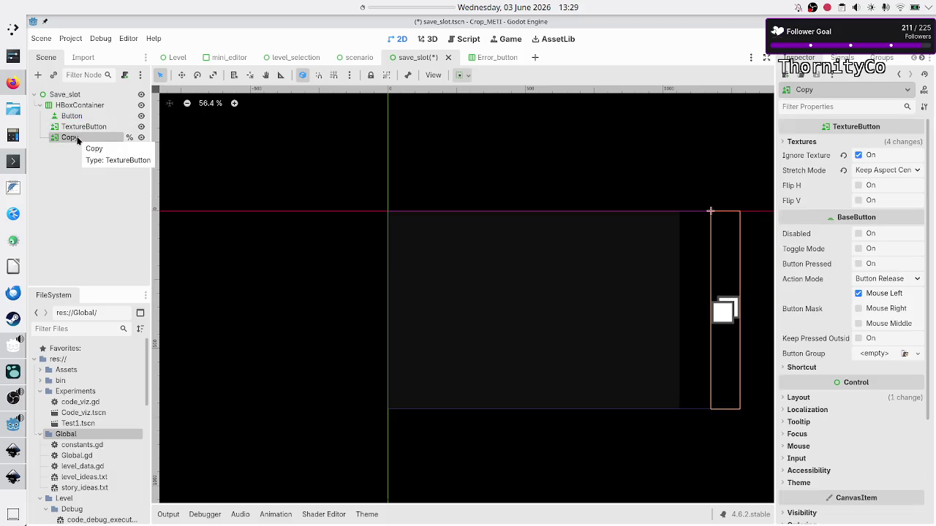
drag(76, 127, 77, 143)
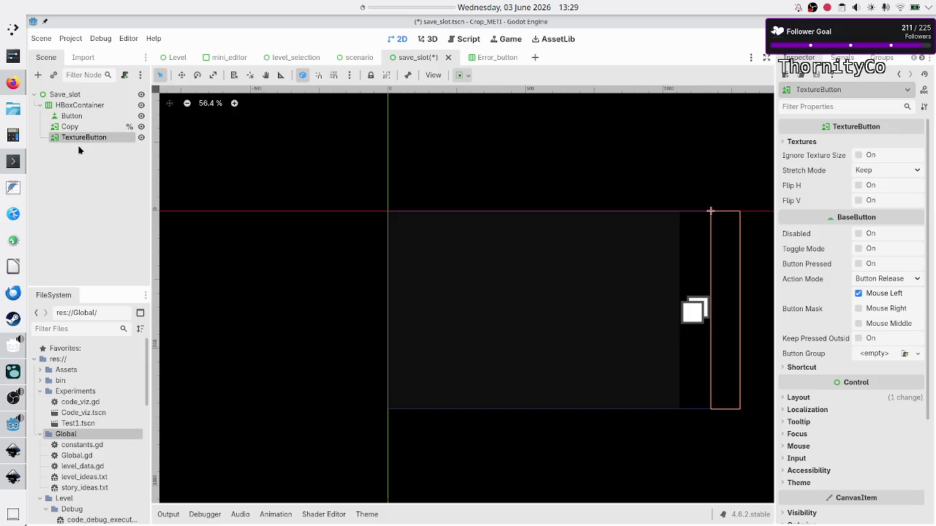
key(alt+Tab)
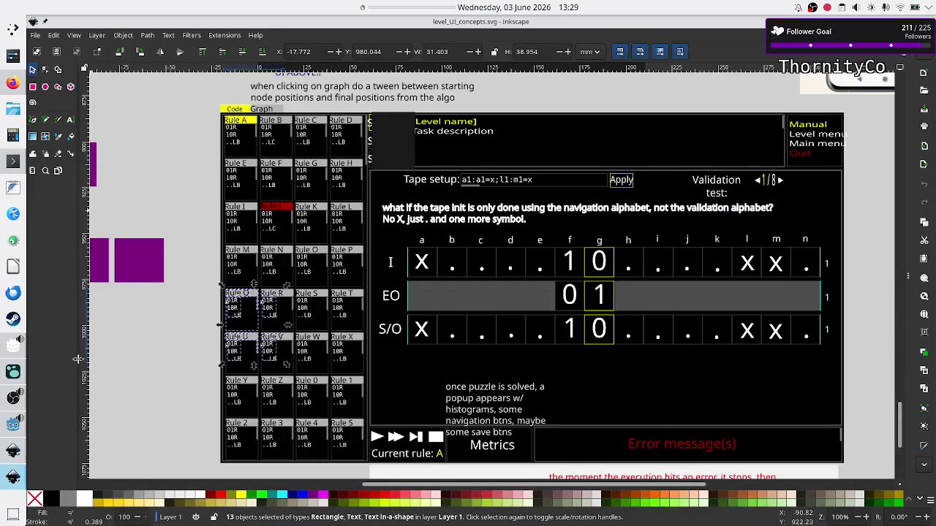
Step: Check the level selection mockup in Inkscape, then delete TextureButton from the save slot row
click(14, 451)
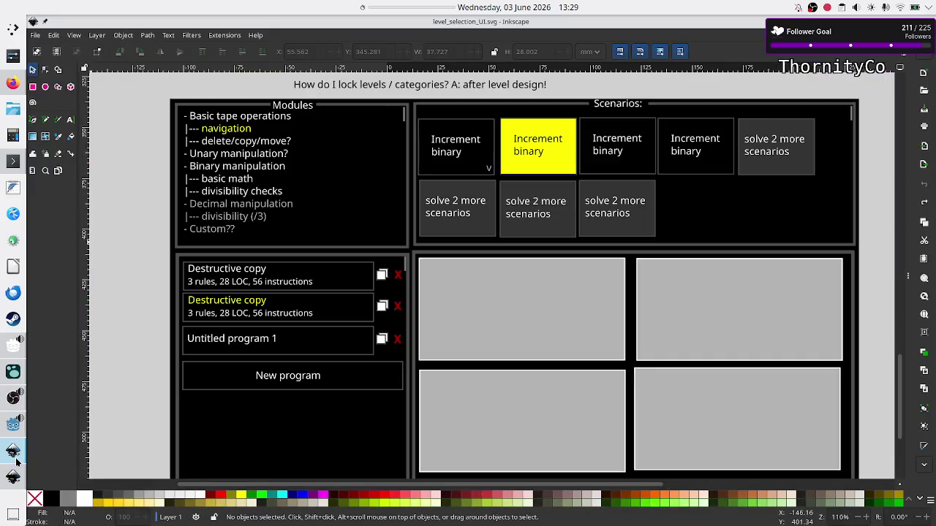
key(alt+Tab)
key(alt+Tab)
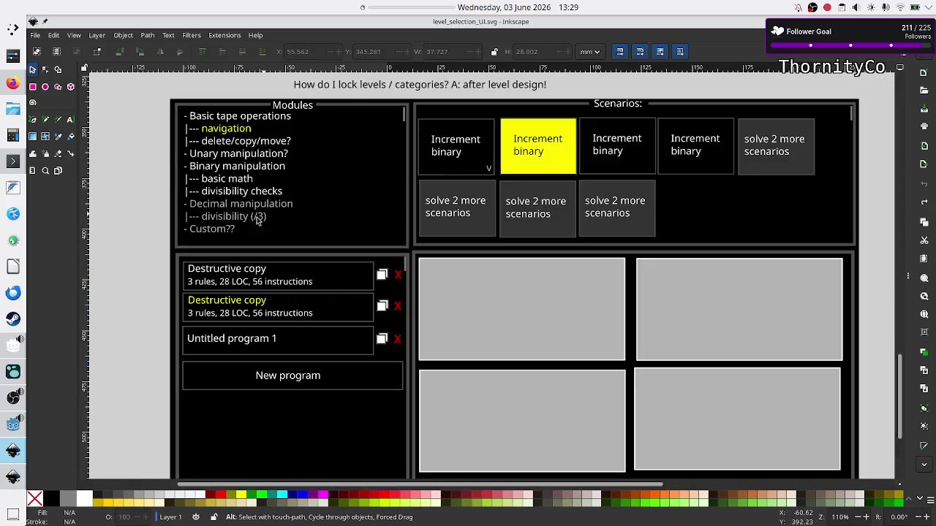
click(14, 429)
key(Delete)
key(Return)
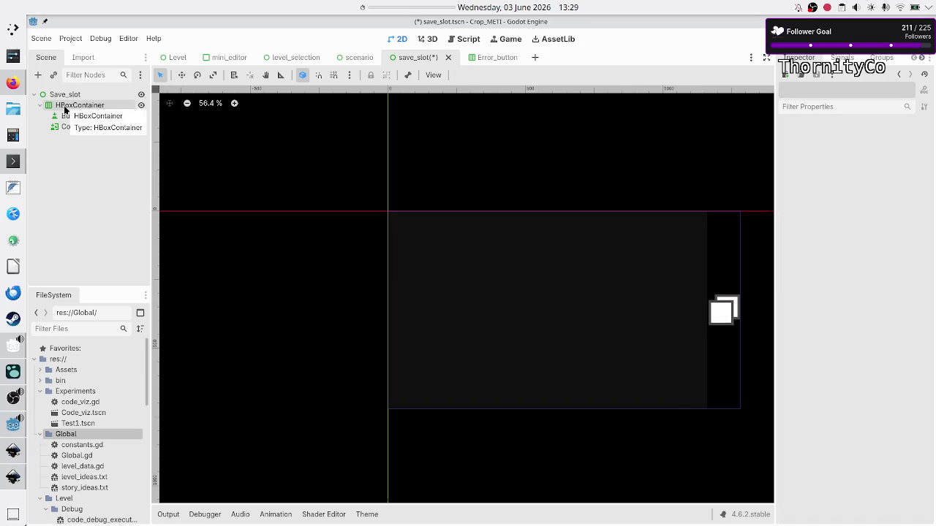
Step: Add a second Button under HBoxContainer with the text 'X'
click(68, 105)
click(37, 75)
text(button)
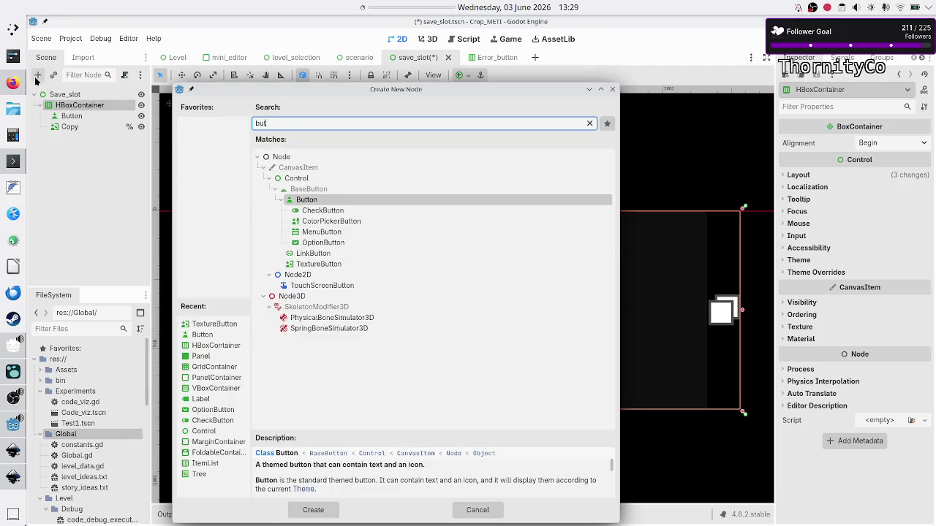
key(Return)
click(852, 192)
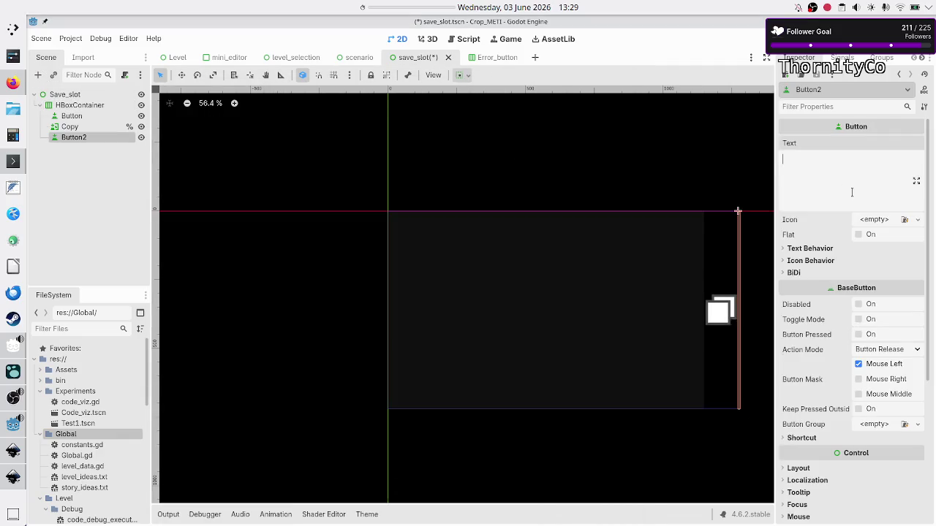
text(X)
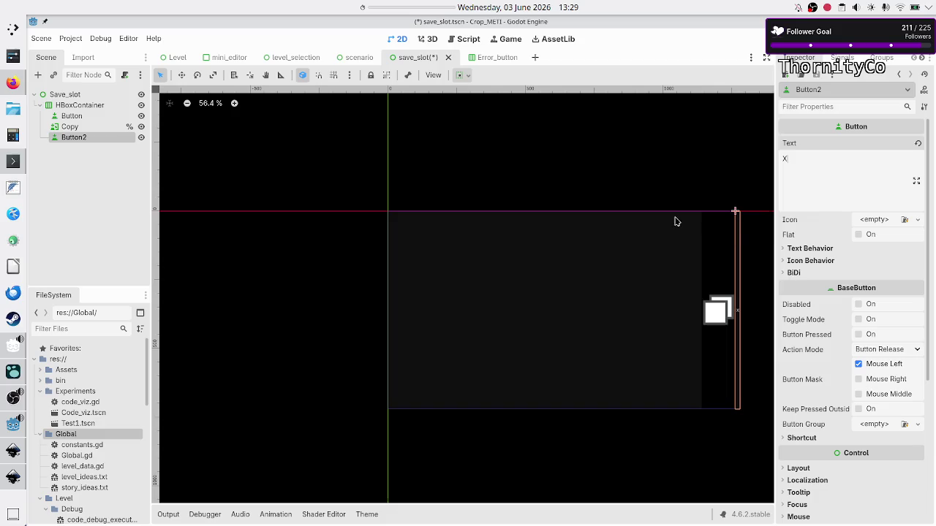
Step: Override the X button's font size to 42 px
scroll(811, 446, down, 5)
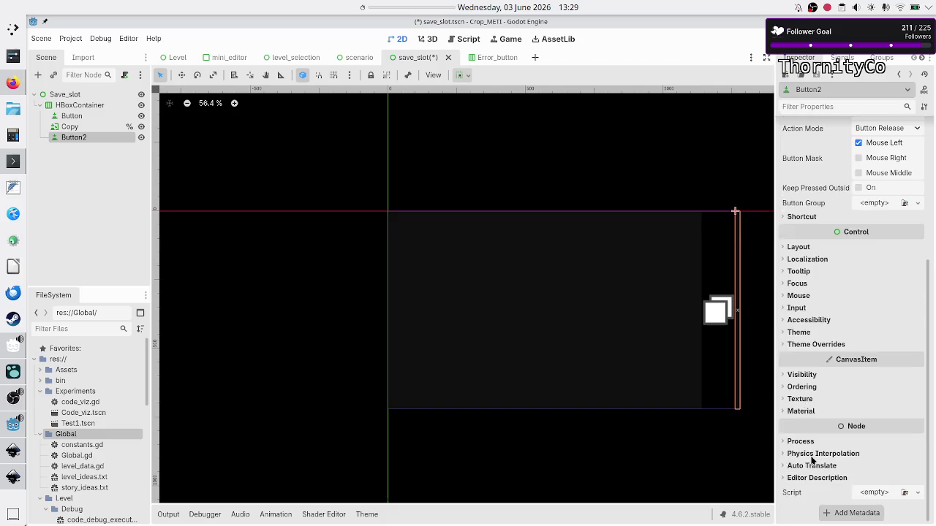
click(813, 345)
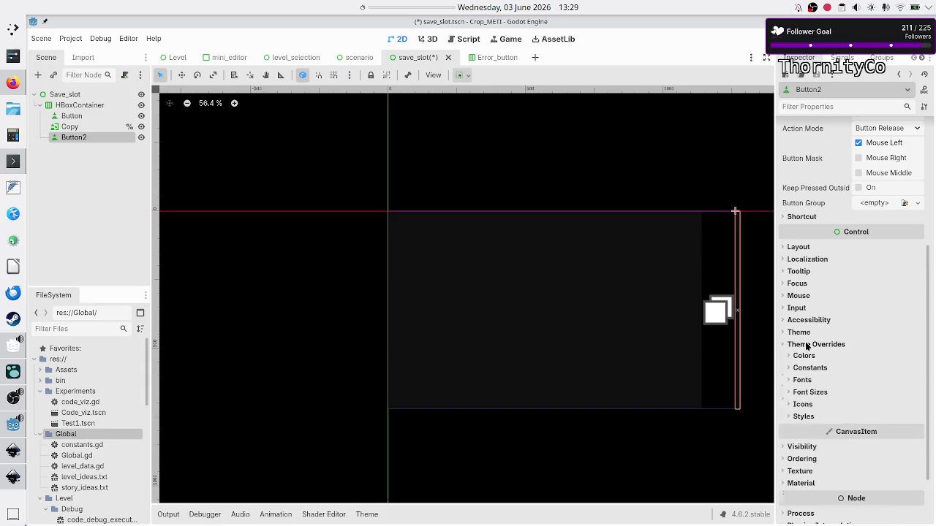
click(812, 392)
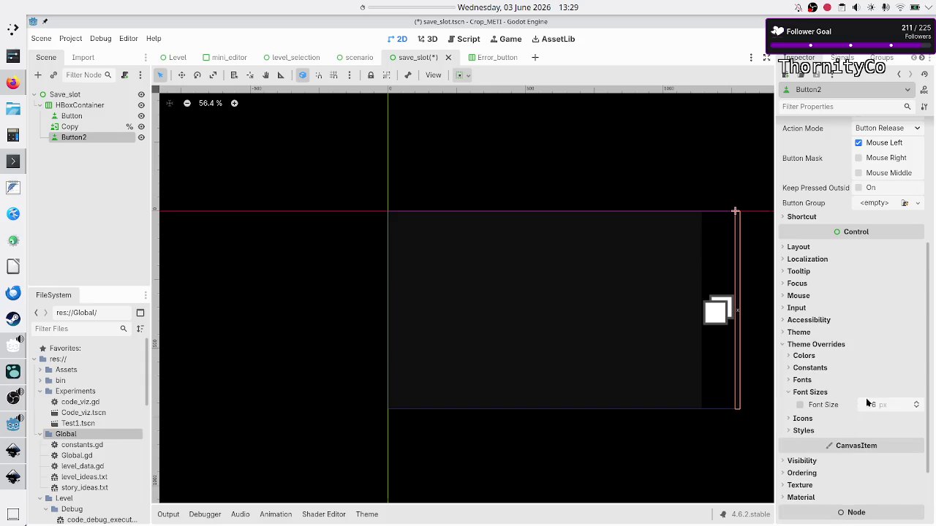
click(873, 404)
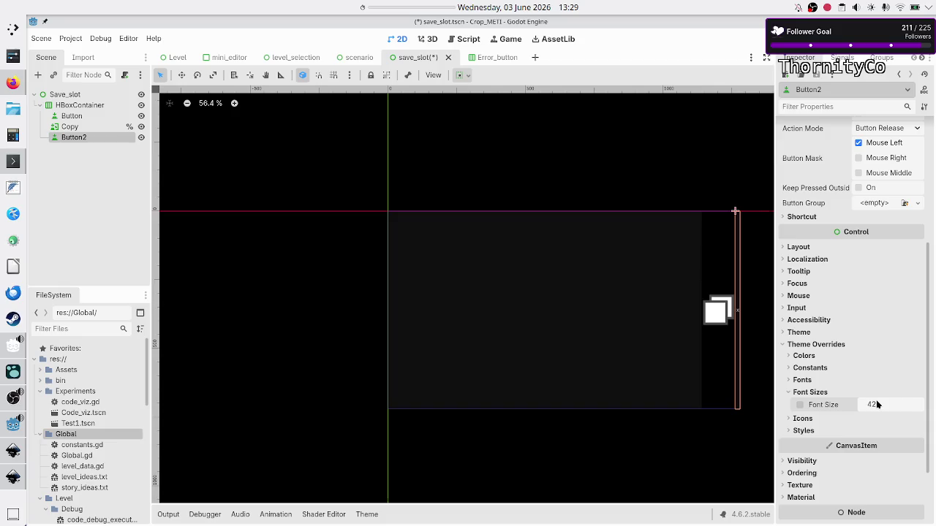
key(Return)
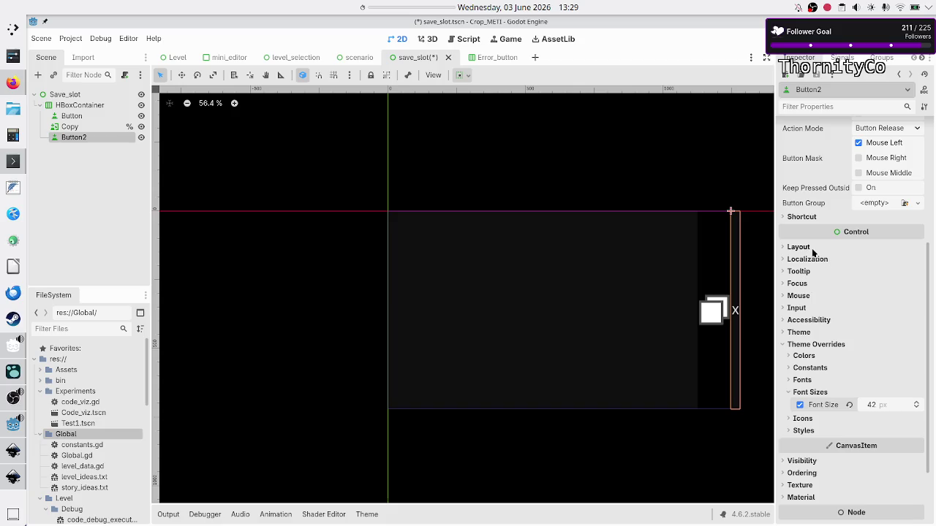
click(80, 105)
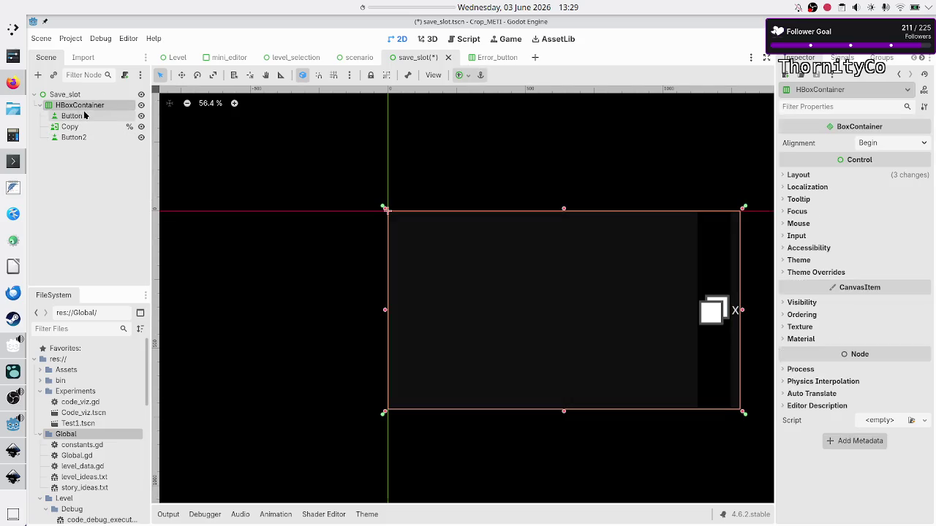
Step: Set the main Button's text to 'Program 1'
click(89, 115)
scroll(853, 175, up, 4)
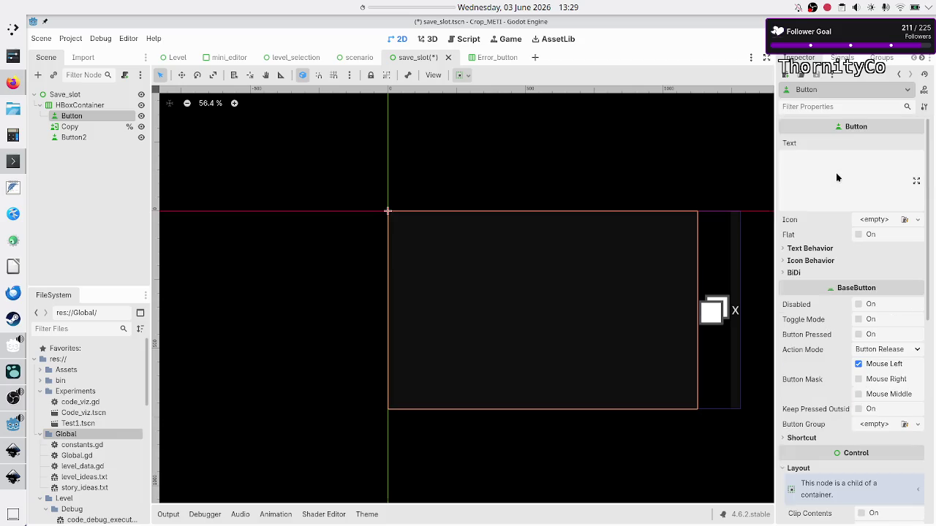
click(853, 172)
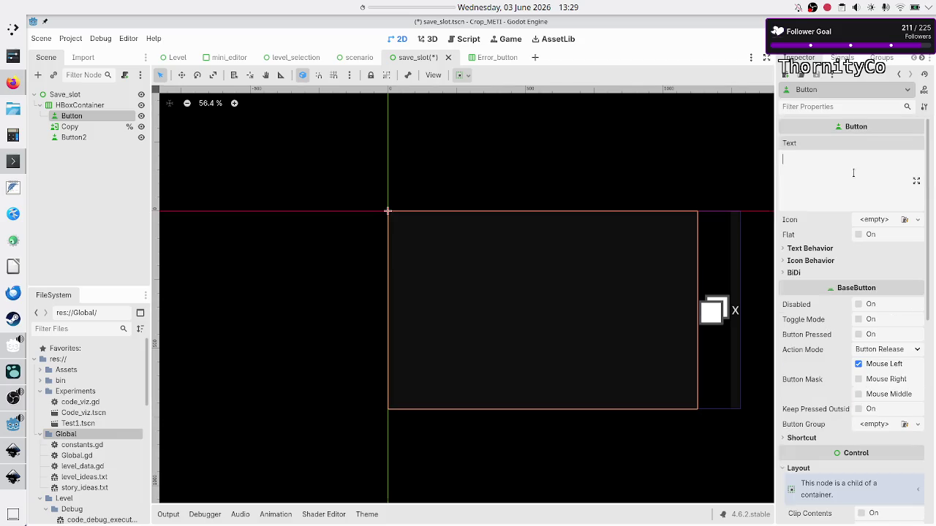
text(Program 1)
Step: Override the main button's font size to 32 px
scroll(818, 388, down, 5)
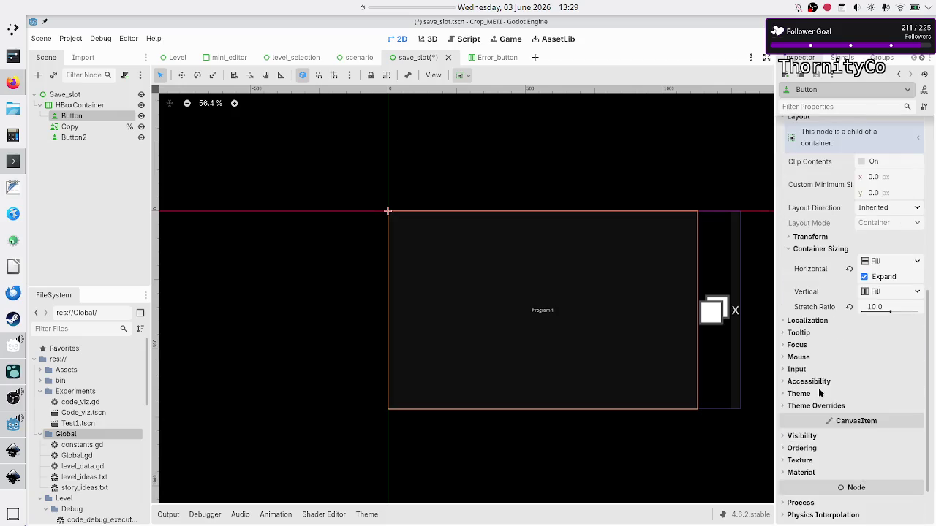
click(818, 406)
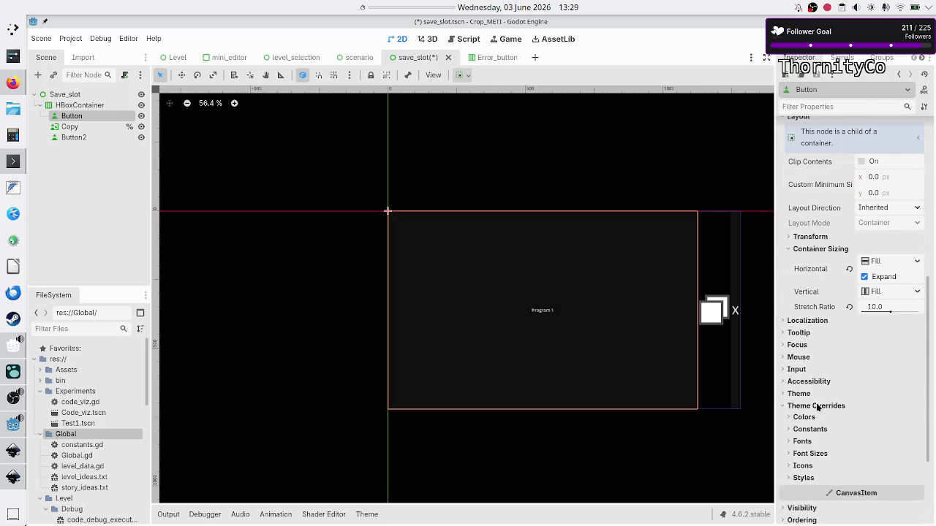
click(804, 478)
click(802, 477)
click(820, 454)
click(882, 465)
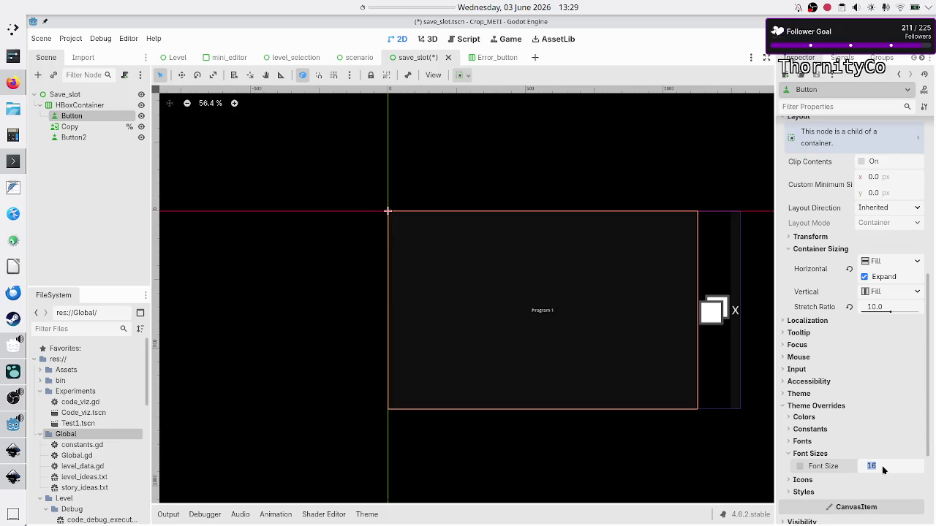
text(4)
key(Return)
click(881, 466)
text(2)
key(Return)
Step: Keep editing the main button's label, then bring up the Inkscape mockup
scroll(790, 211, up, 10)
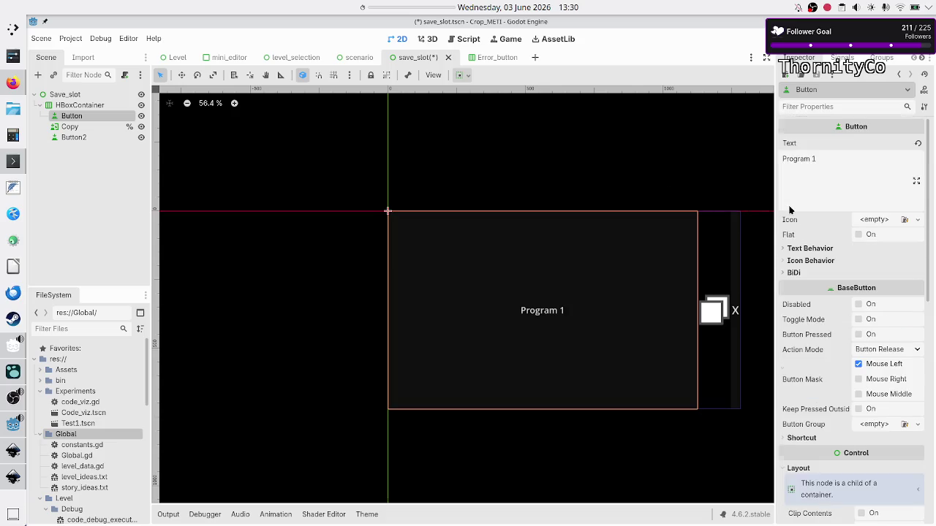
click(849, 174)
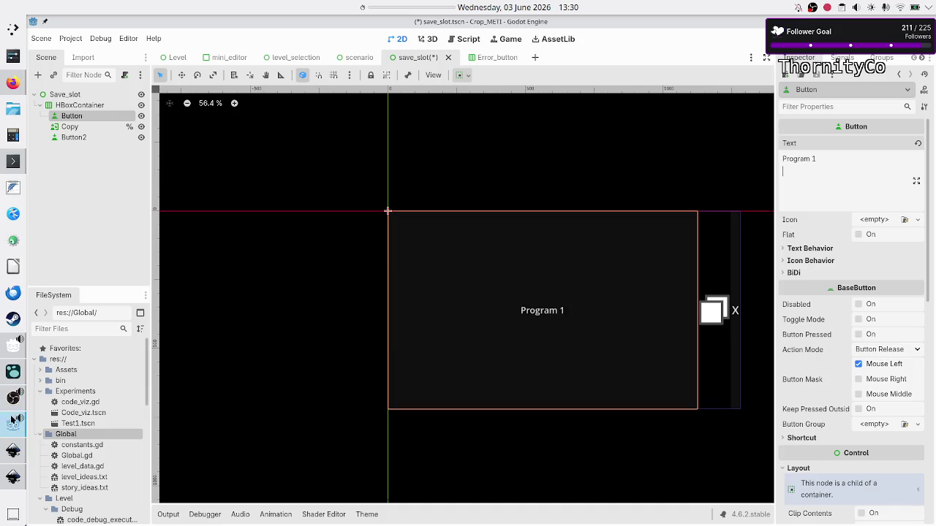
click(11, 450)
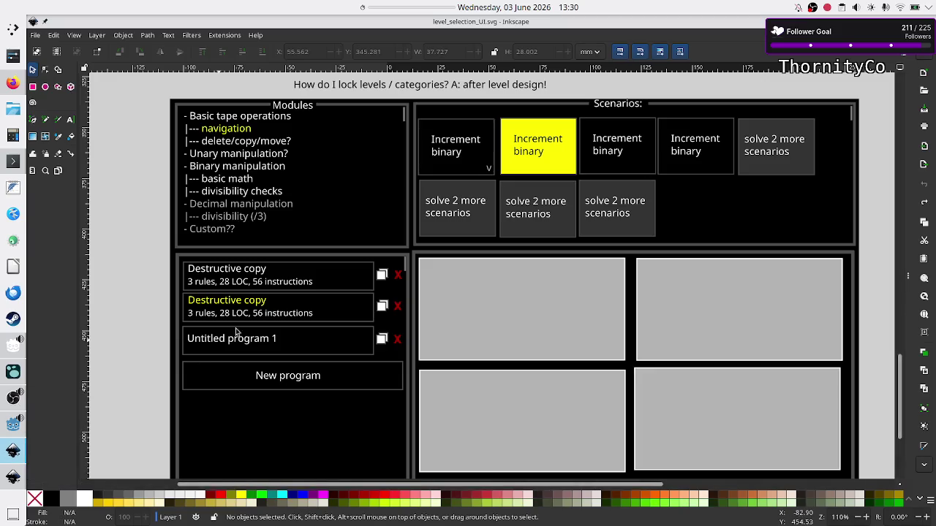
Step: Copy the '3 rules, 28 LOC, 56 instructions' line from Inkscape into the main button's label
click(275, 282)
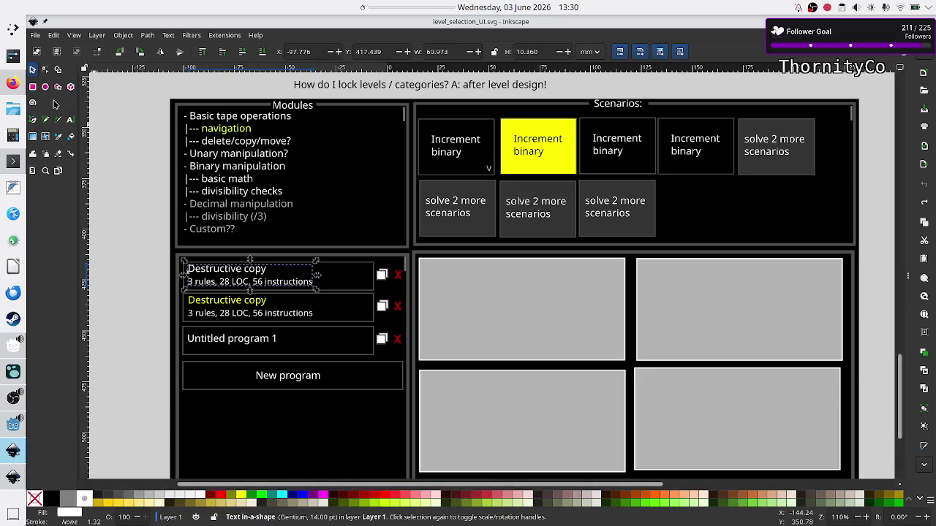
click(71, 120)
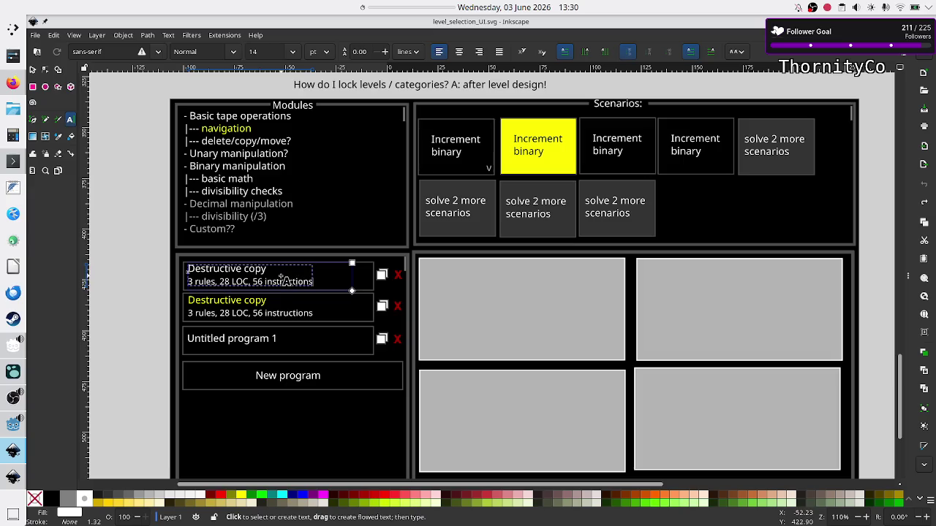
key(shift+Left)
key(shift+Left)
key(shift+Left)
key(shift+Left)
key(shift+Left)
key(shift+Left)
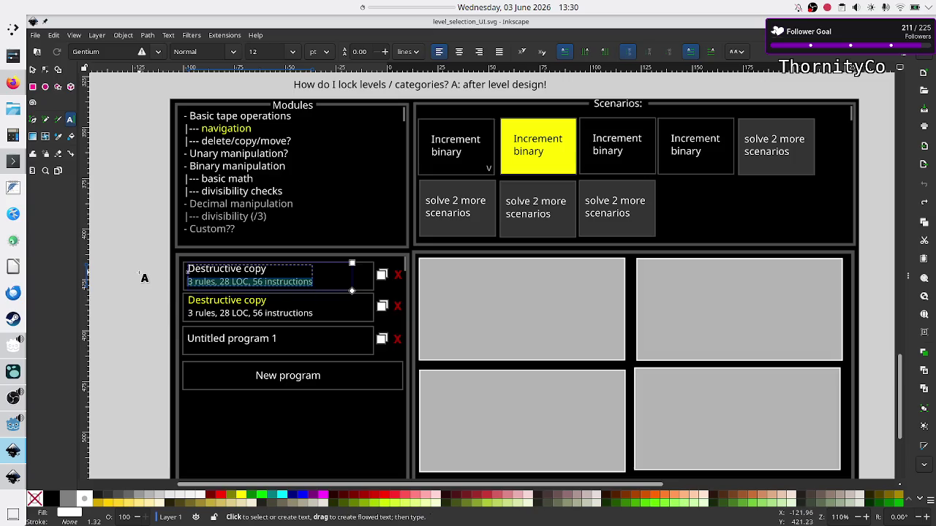
key(Escape)
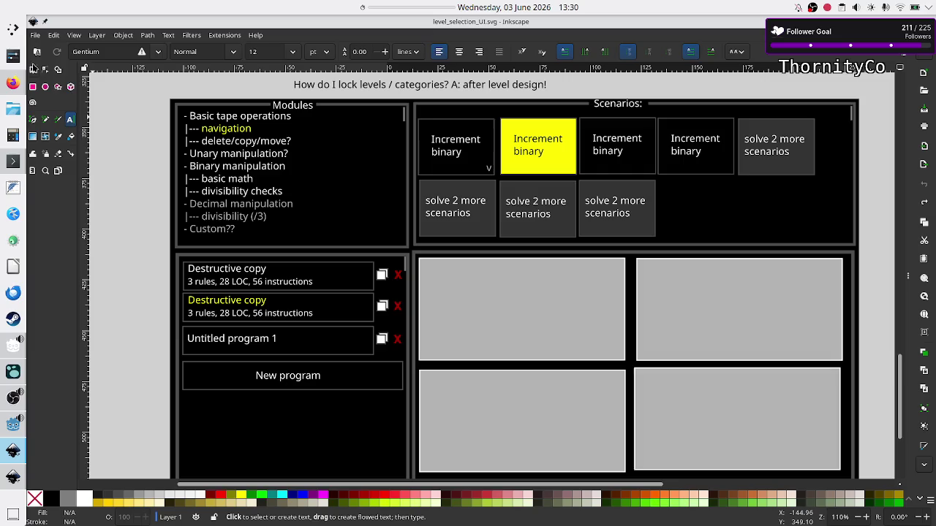
click(12, 430)
text(3 rules, 28 LOC, 56 instructions)
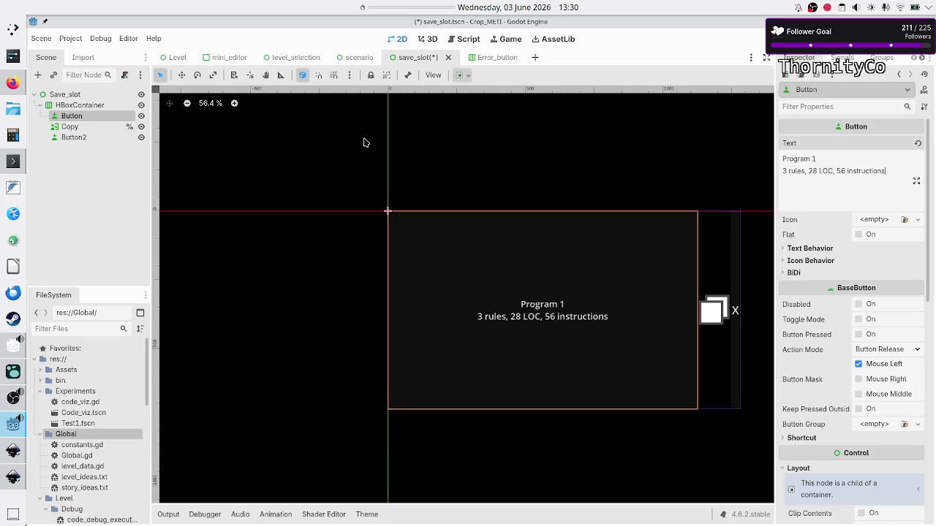
Step: Save the save slot scene and switch to the level_selection scene
key(ctrl+s)
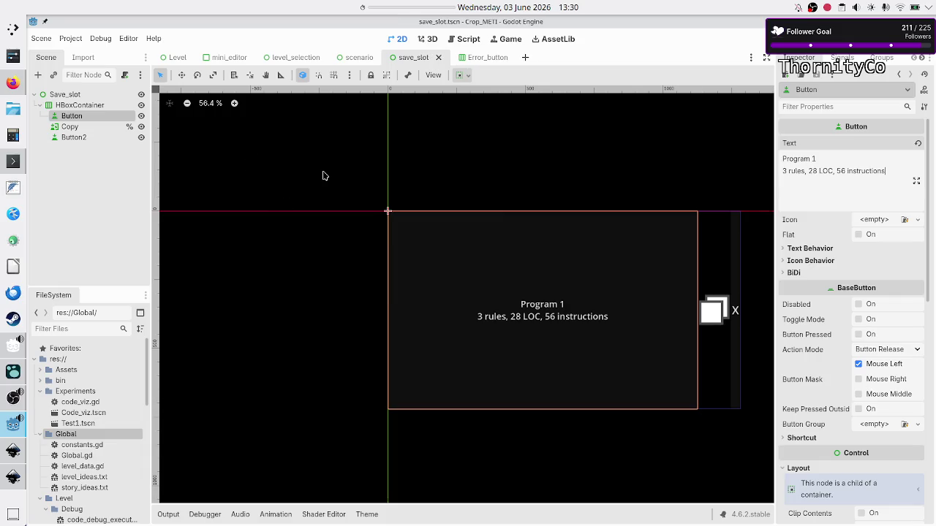
click(359, 58)
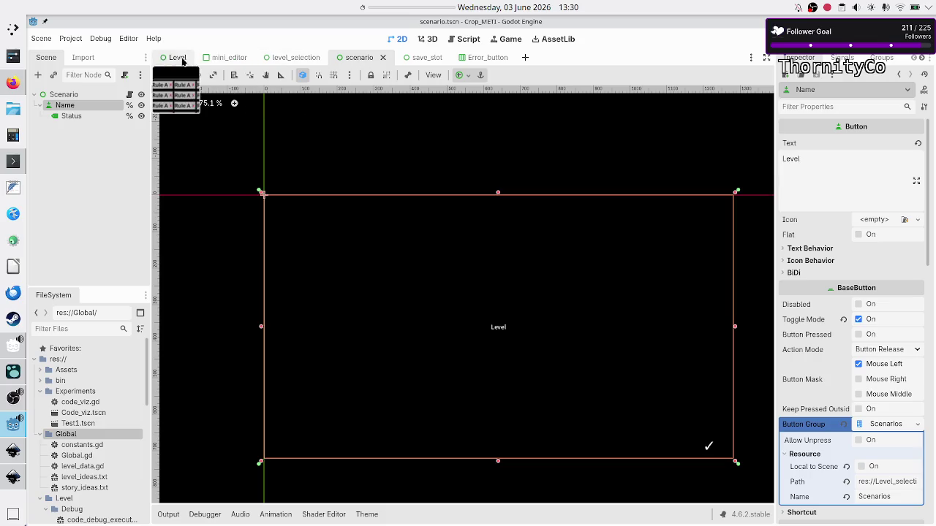
click(303, 60)
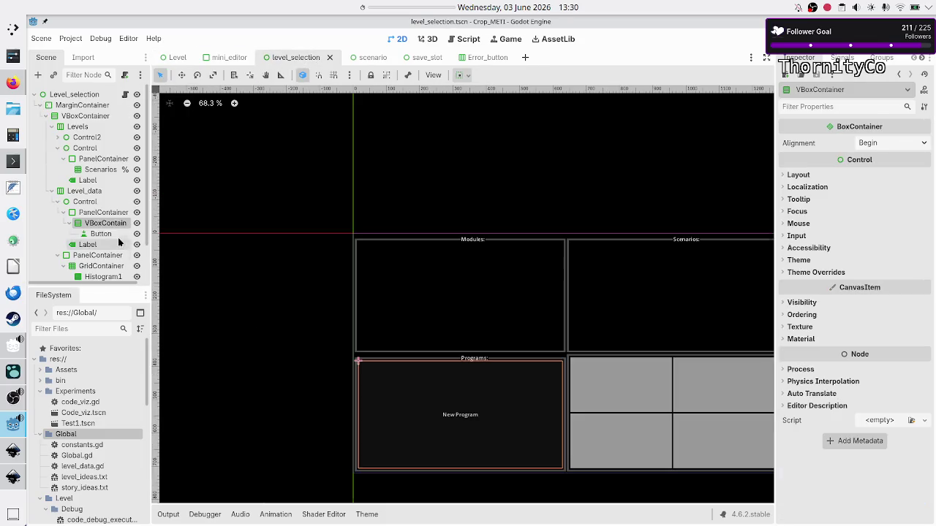
Step: Rename the program list's Button to New_program and select its VBoxContainer for instancing
scroll(110, 212, down, 2)
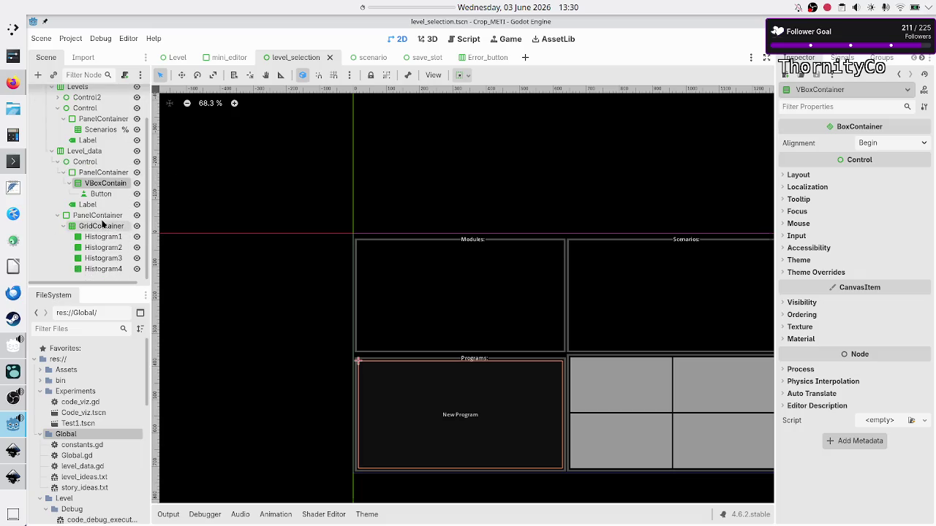
click(58, 214)
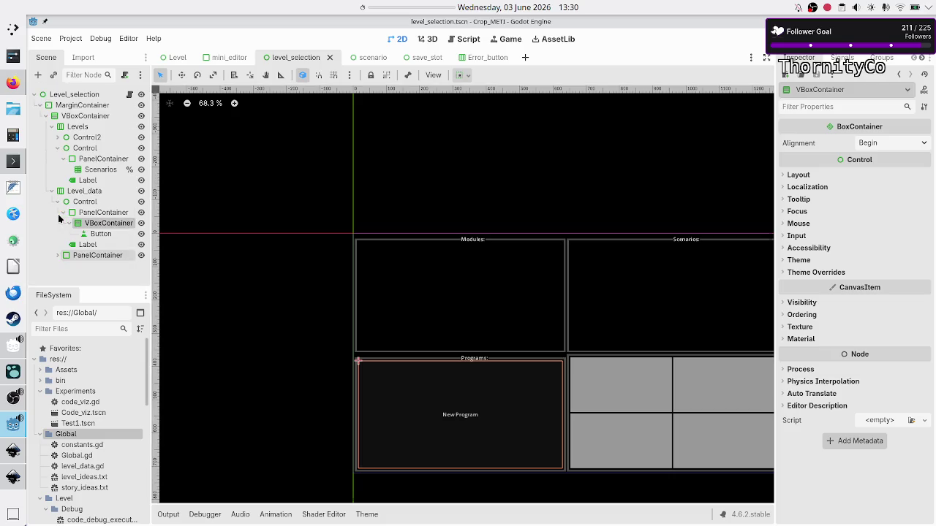
double_click(103, 224)
double_click(107, 234)
text(New progr)
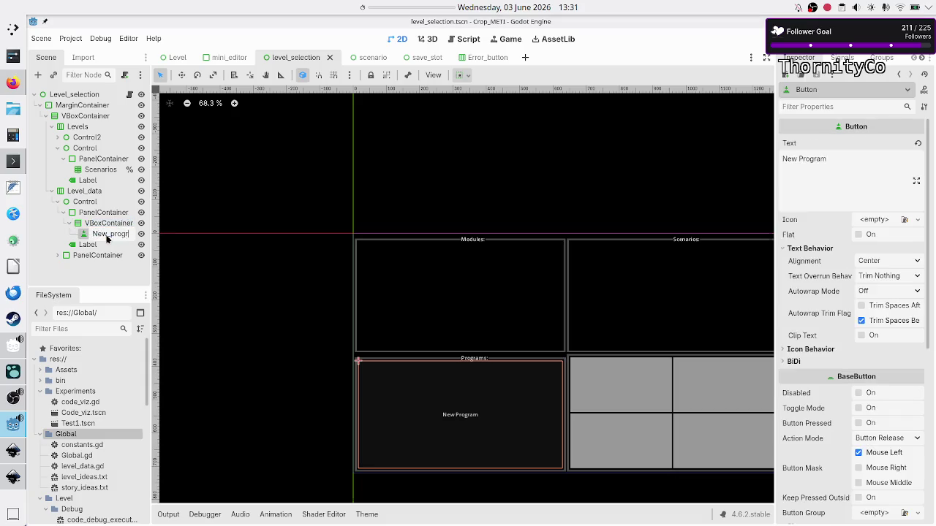
key(Escape)
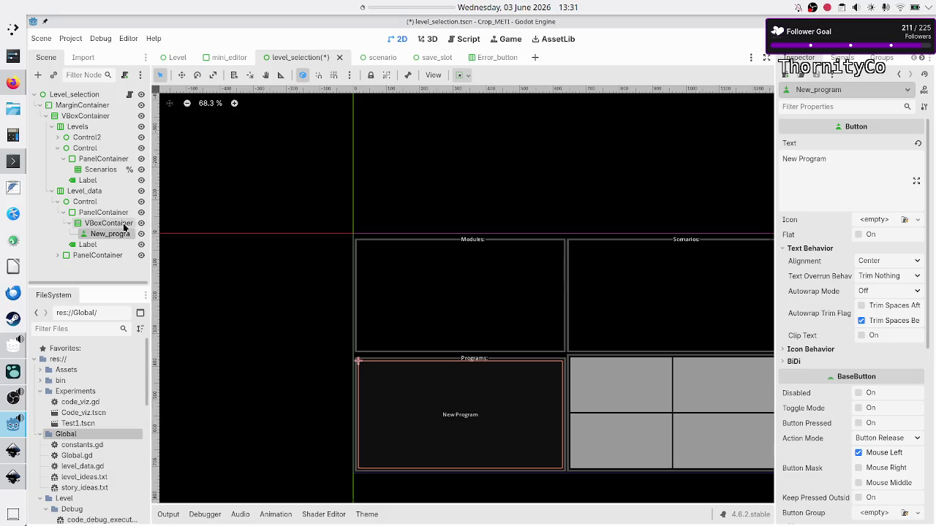
click(110, 225)
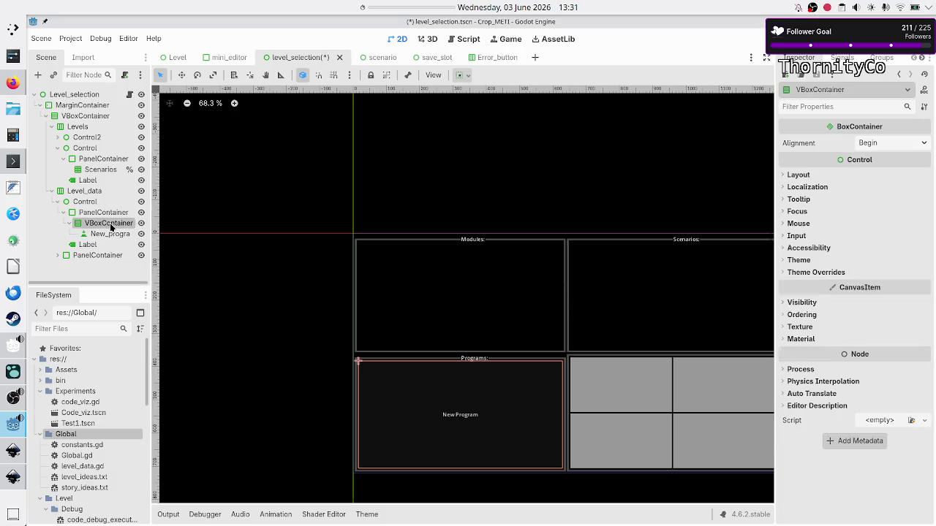
click(55, 76)
Step: Instance save_slot.tscn twice under the program list VBoxContainer
text(save)
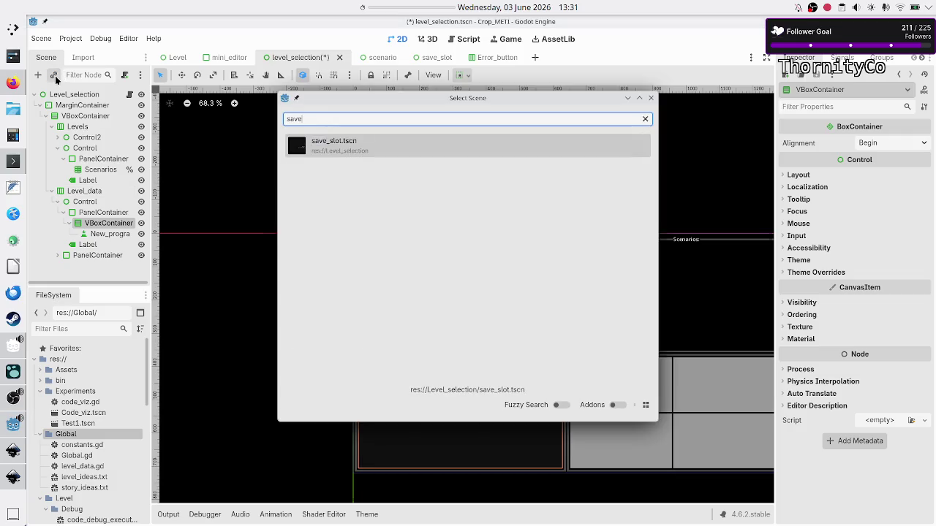
click(328, 146)
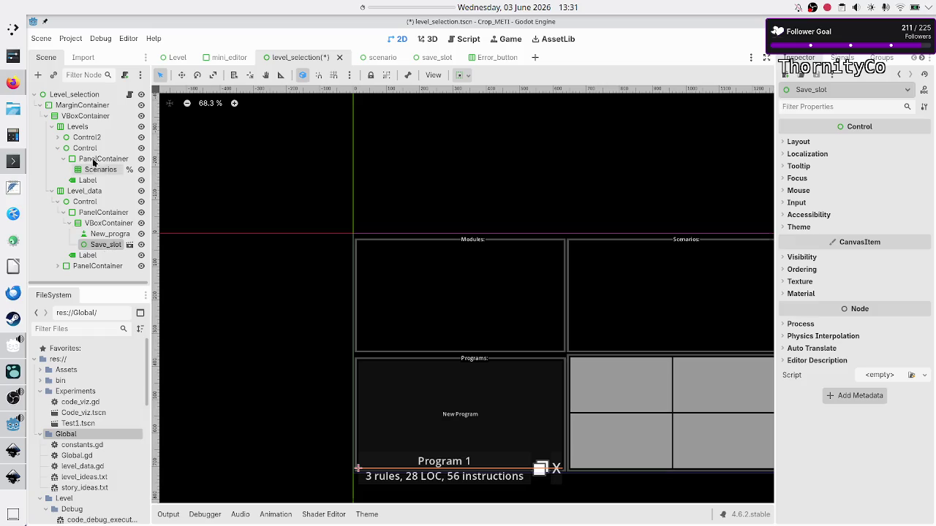
click(54, 75)
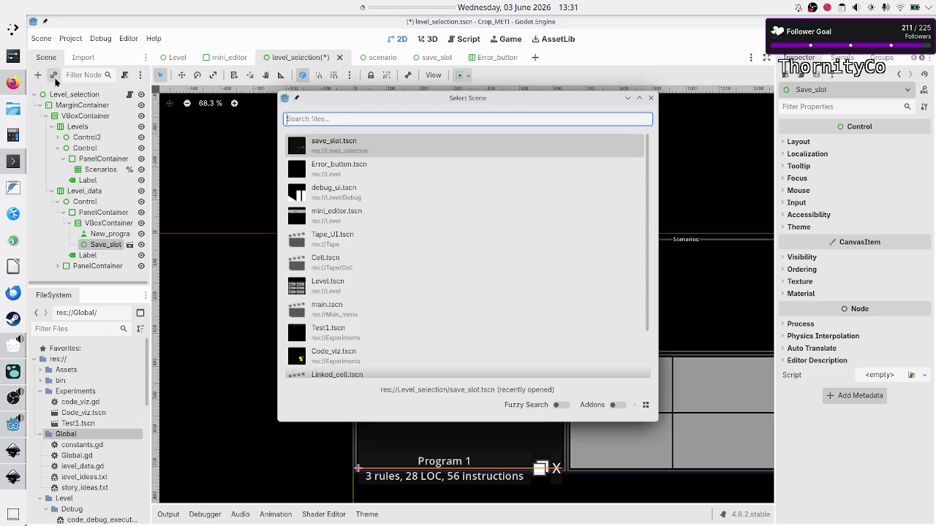
text(sa)
key(Escape)
click(108, 222)
click(54, 74)
text(sa)
key(Return)
Step: Add a third save_slot instance and move New_program below the three slots
click(102, 223)
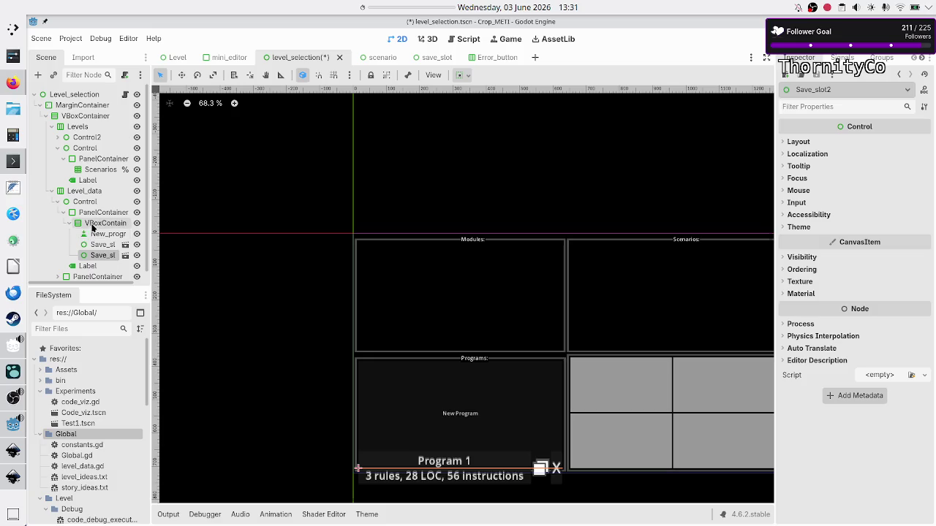
click(53, 75)
text(save)
key(Return)
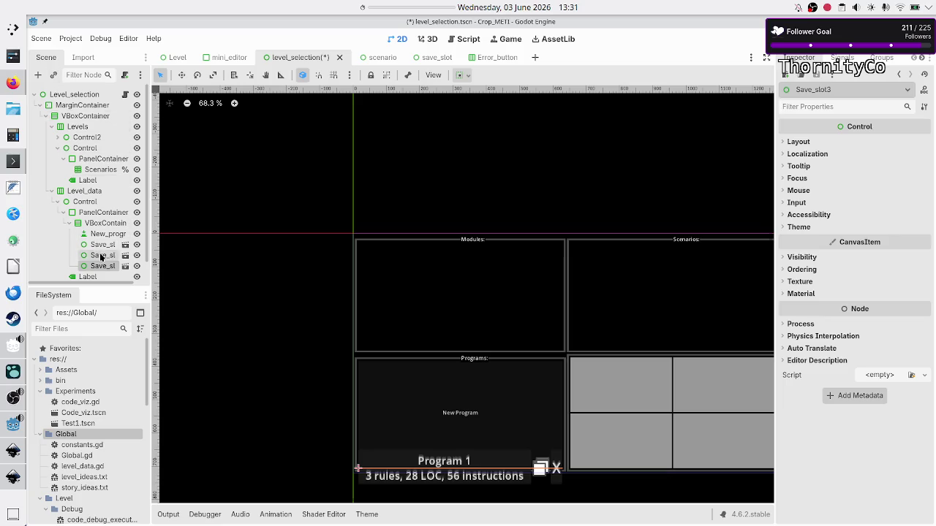
mouse_move(108, 234)
mouse_down()
mouse_move(114, 261)
mouse_move(101, 257)
mouse_up()
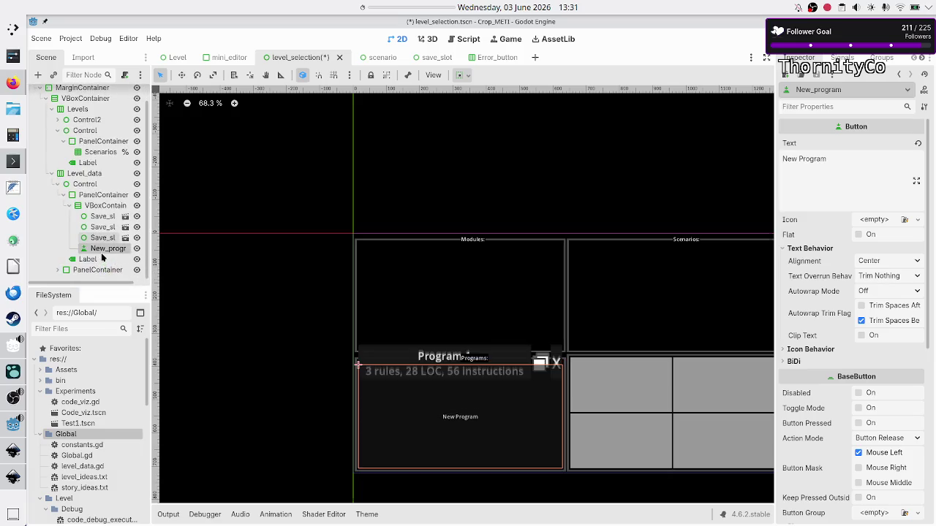
Step: Turn on Vertical Expand in Container Sizing for all three Save_slot nodes
click(102, 216)
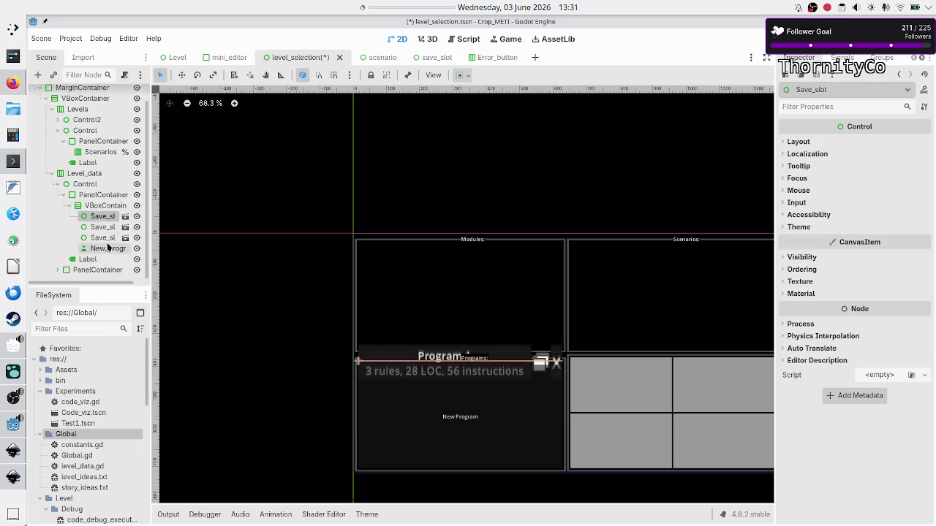
shift+click(107, 242)
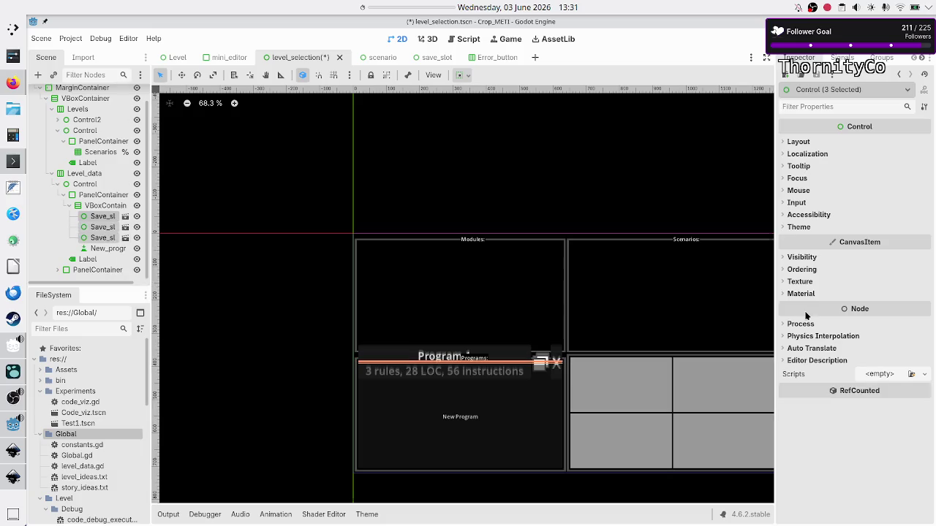
click(799, 143)
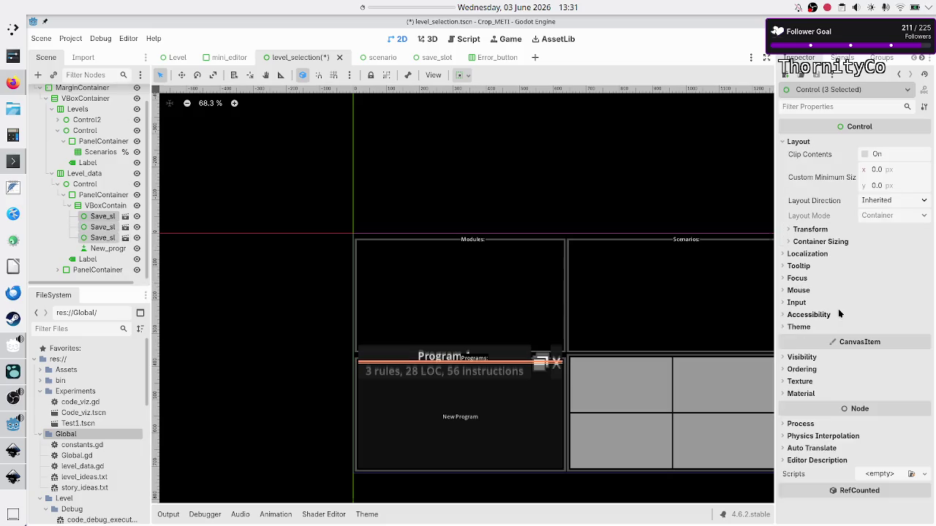
click(824, 243)
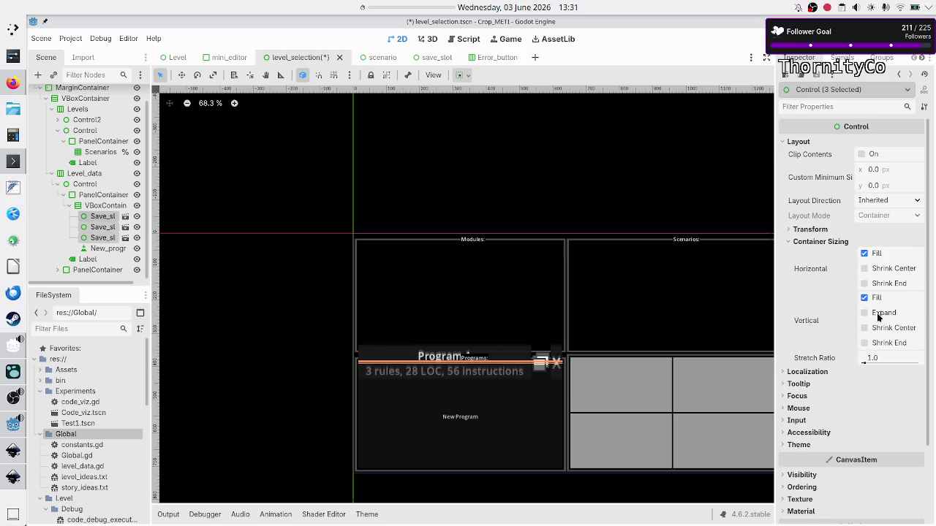
click(878, 314)
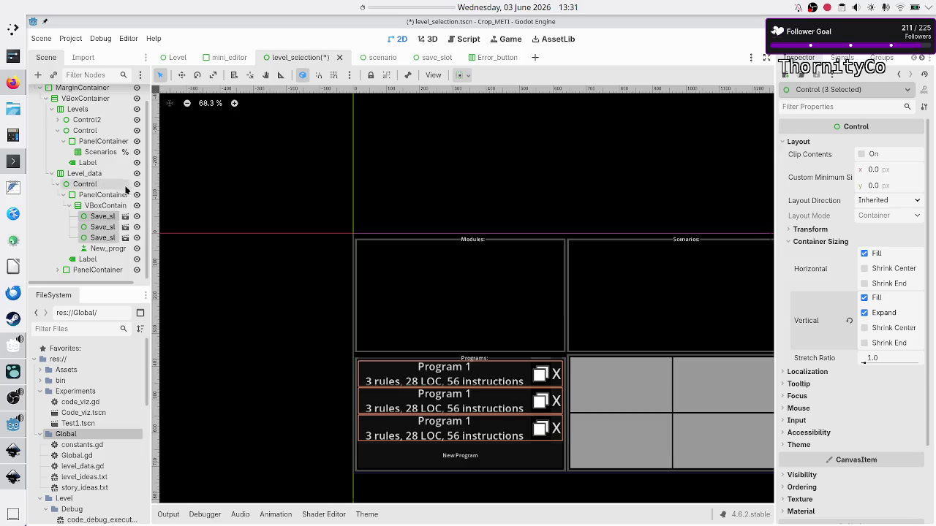
Step: Set Level_data to Access as Unique Name and save level_selection.tscn
click(95, 176)
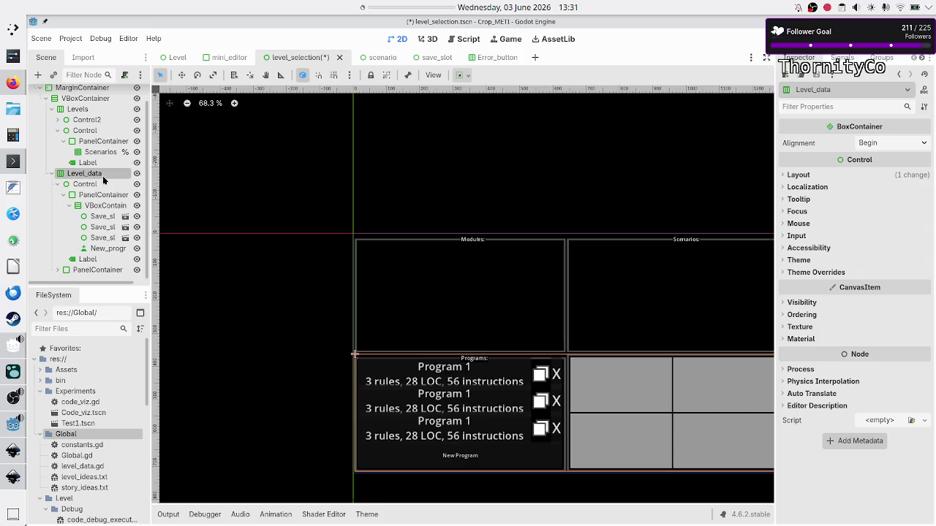
right_click(103, 176)
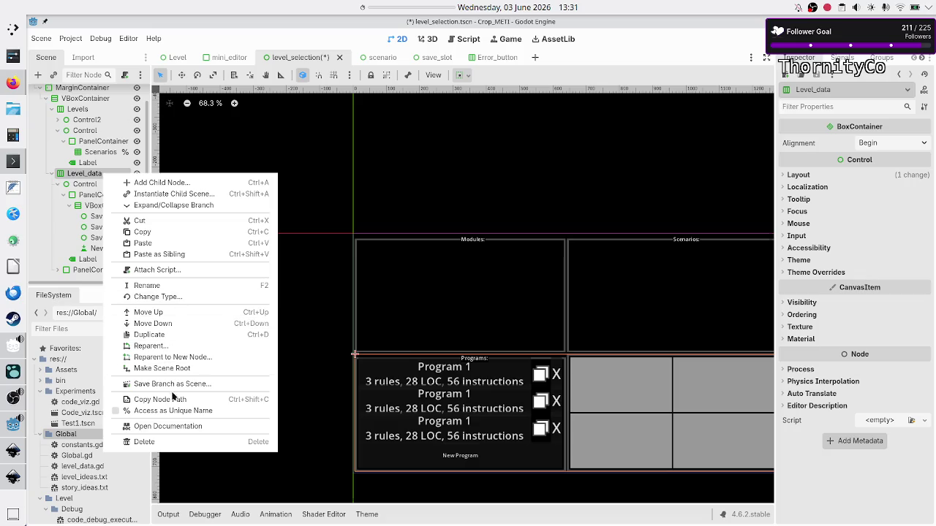
click(174, 414)
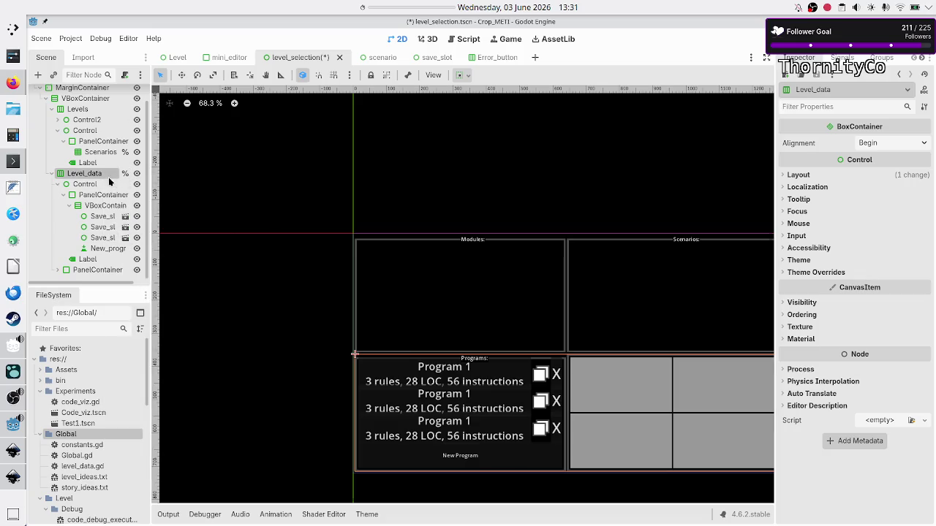
key(ctrl+s)
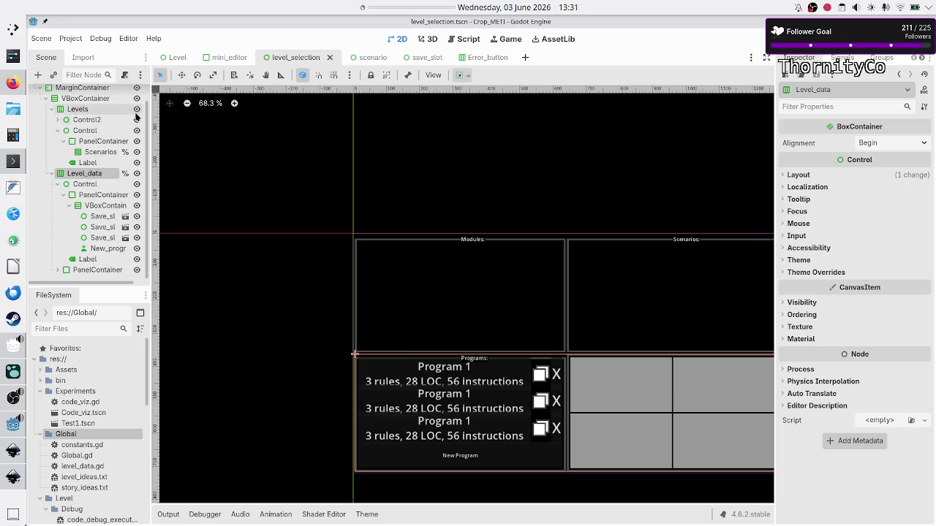
scroll(126, 94, up, 1)
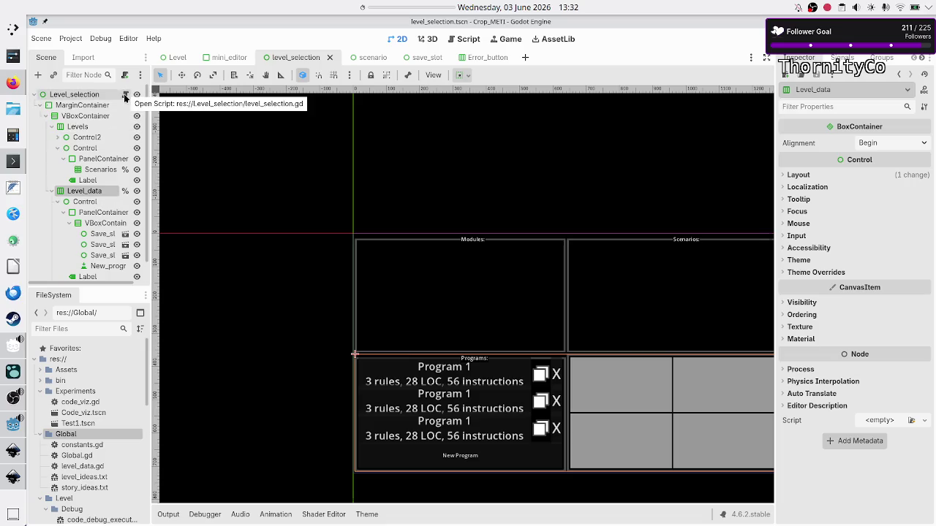
click(125, 98)
scroll(439, 207, up, 10)
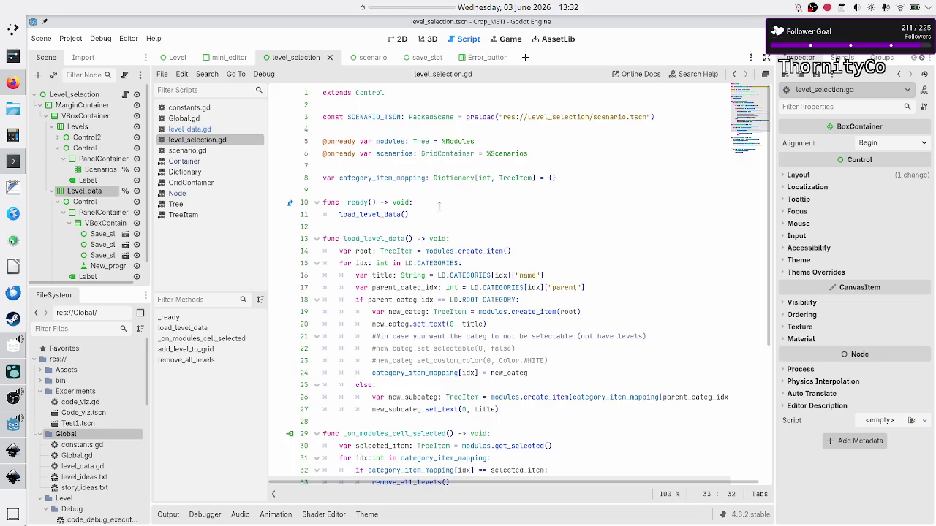
click(532, 145)
key(Down)
key(Down)
key(Up)
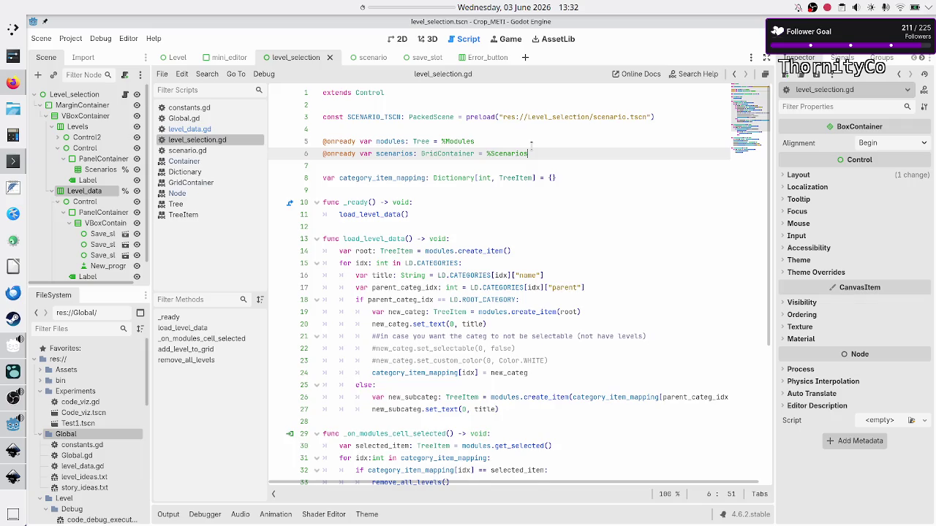
key(Return)
text(@onready var l)
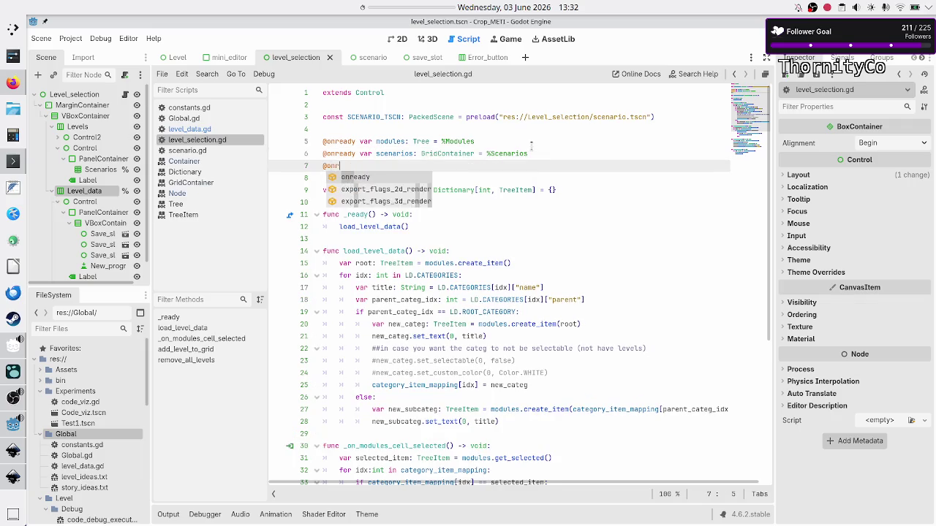
text(evel_)
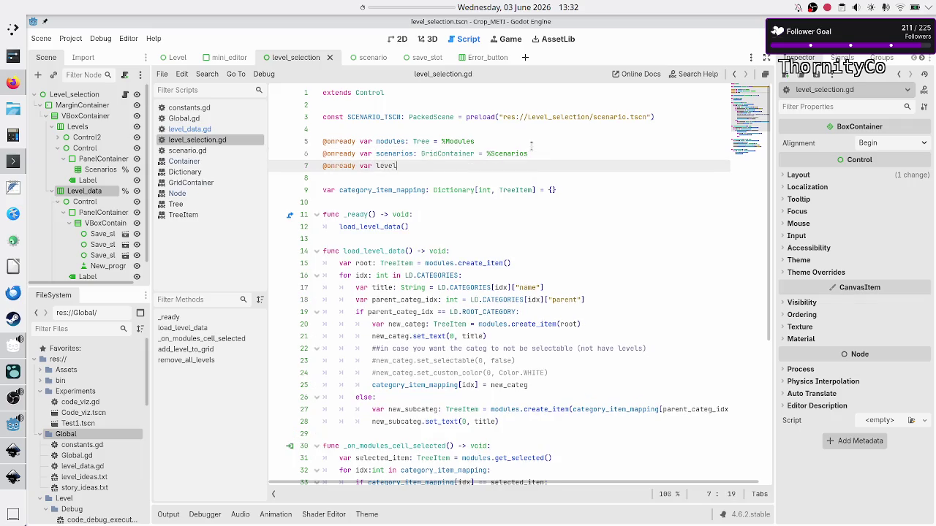
text(data)
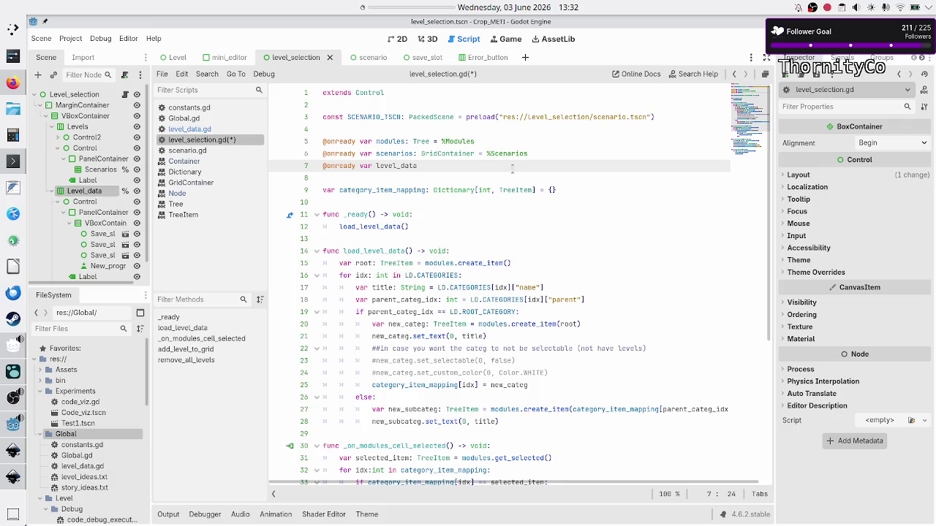
text(HB)
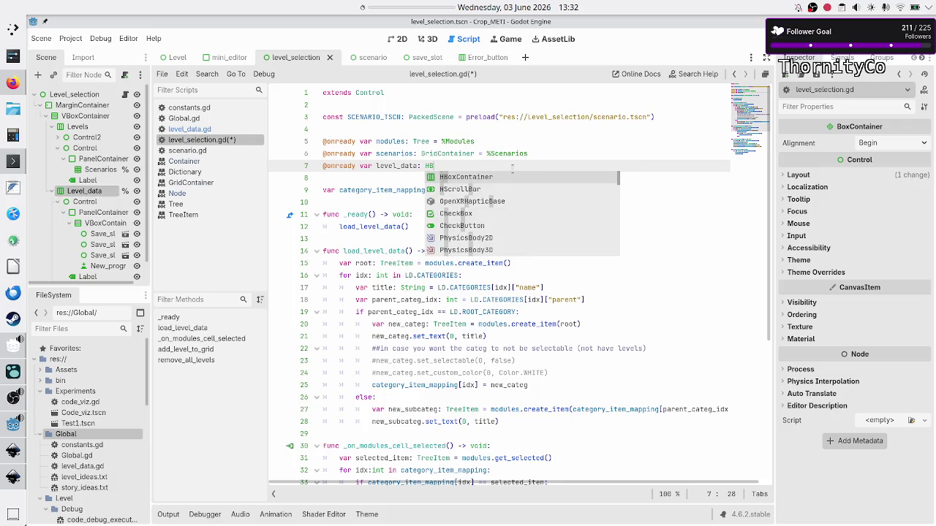
key(Return)
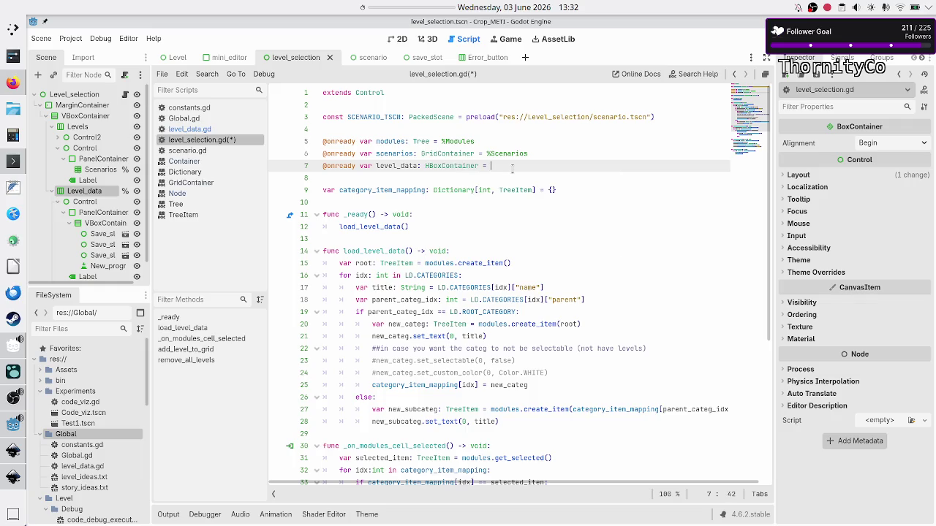
text(%)
key(Return)
Step: Add 'level_data.visible = false' at the start of _ready
key(Down)
key(Down)
key(Down)
key(ctrl+shift+Return)
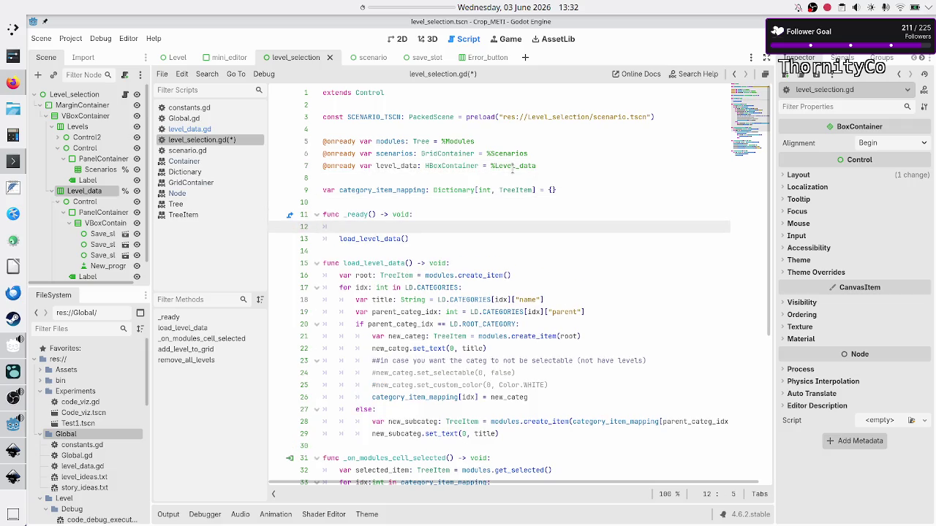
text(level_data.visi)
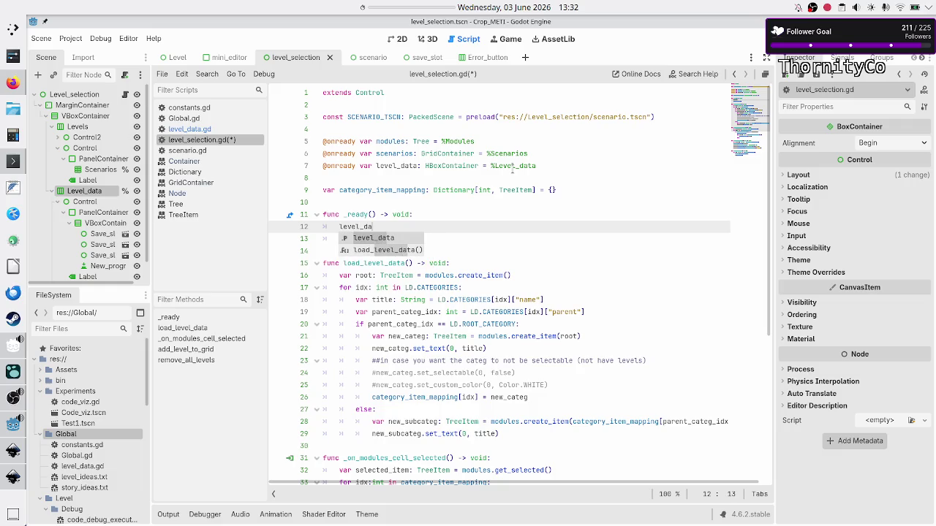
key(Down)
key(Down)
key(Return)
text(= false)
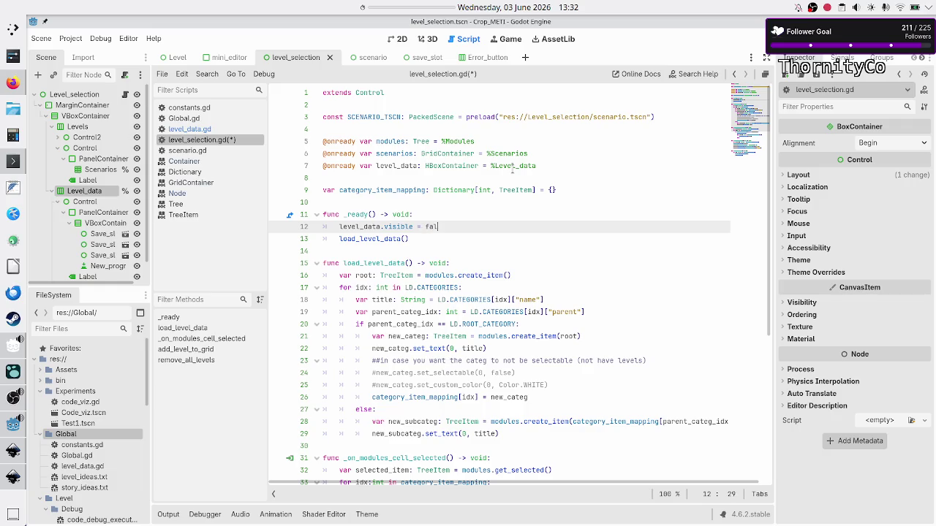
Step: Review the rest of the script down to add_level_to_grid and save level_selection.gd
key(Down)
key(Down)
key(Down)
key(Down)
key(Down)
key(Down)
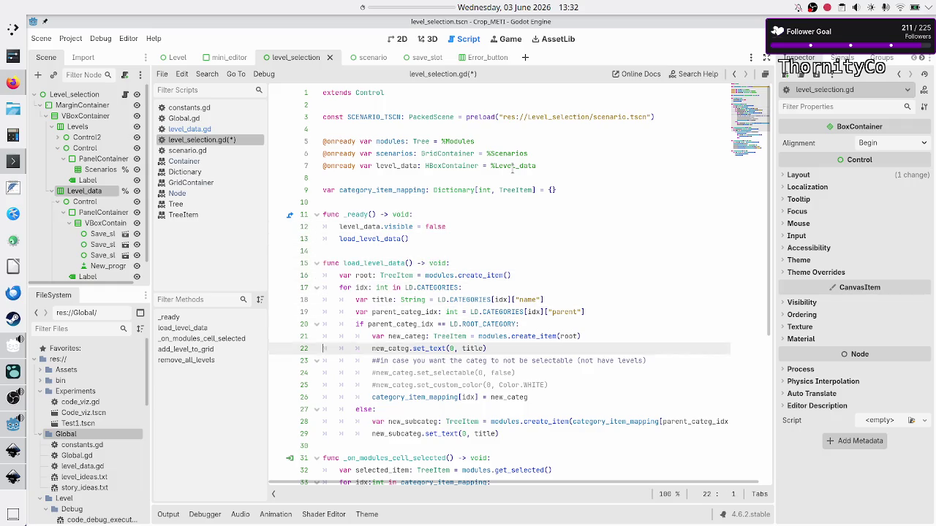
key(Up)
key(Up)
key(Up)
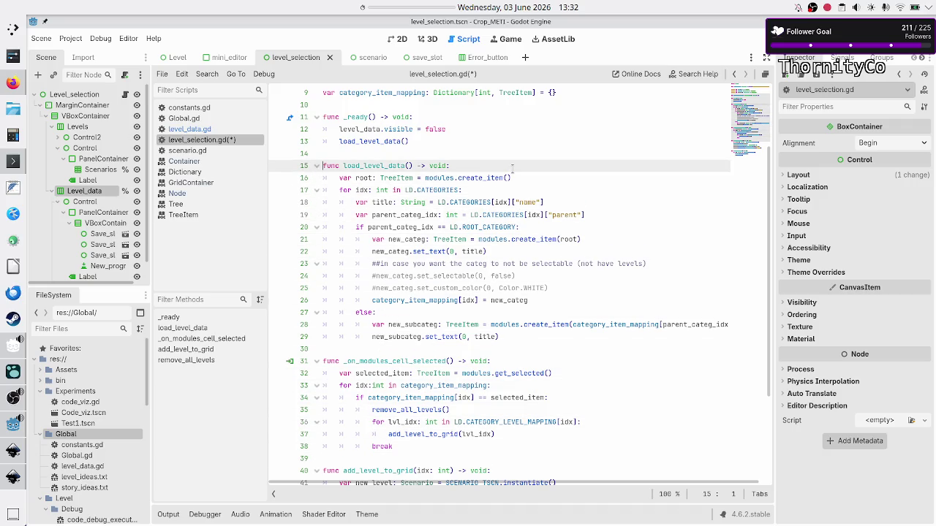
key(Down)
key(Down)
key(Down)
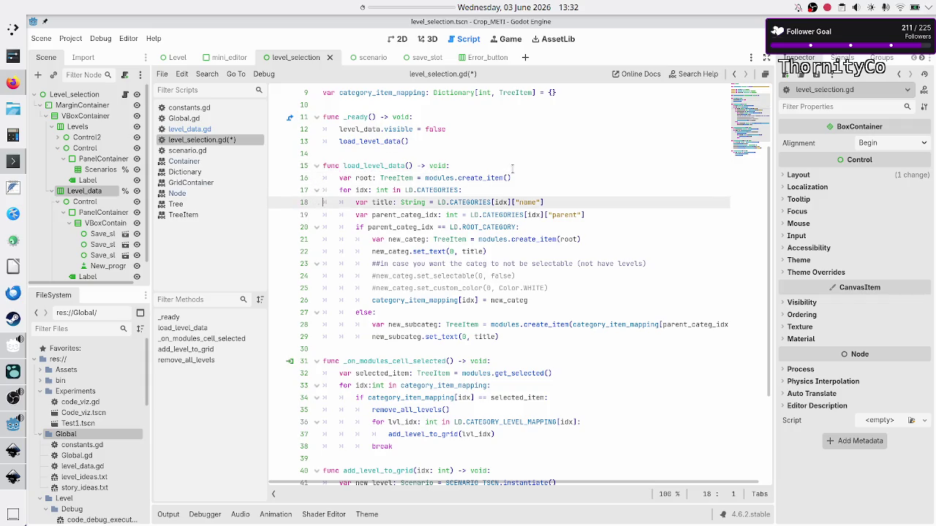
key(Down)
key(Down)
key(Down)
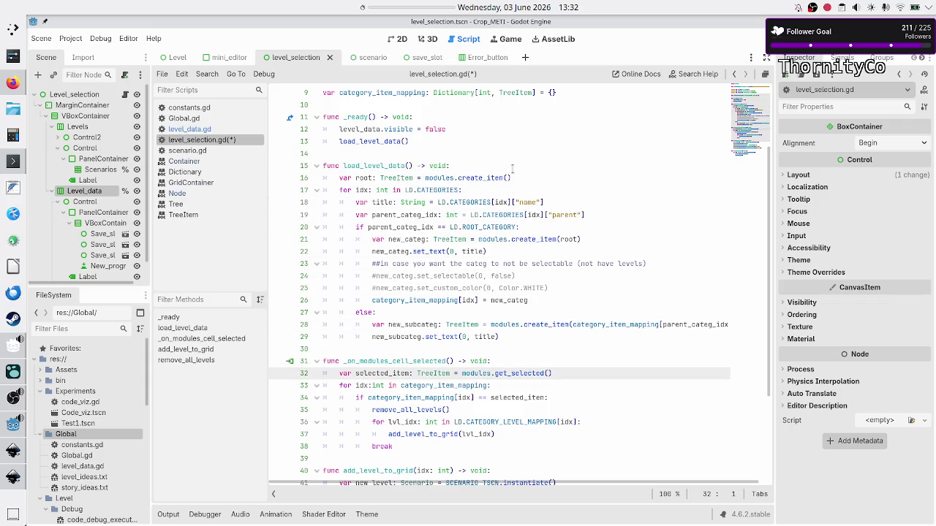
key(Down)
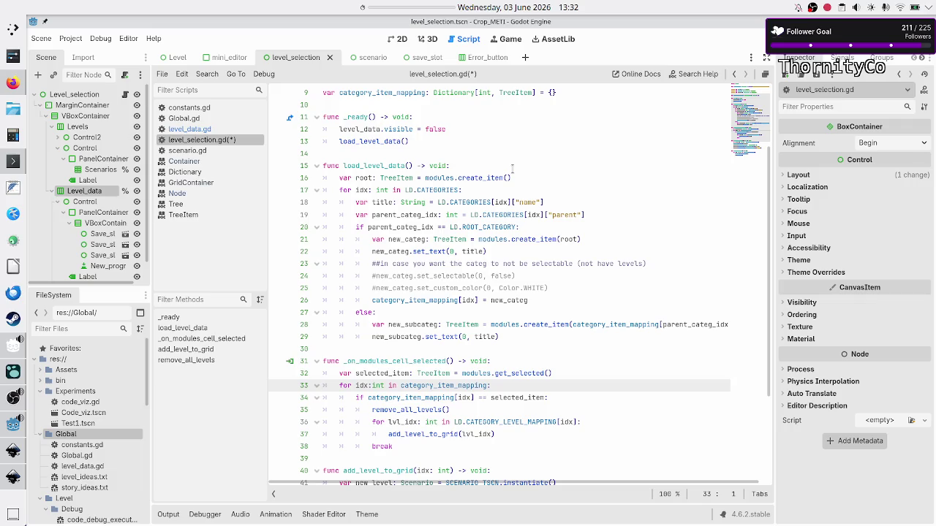
key(Down)
key(Down)
key(Down)
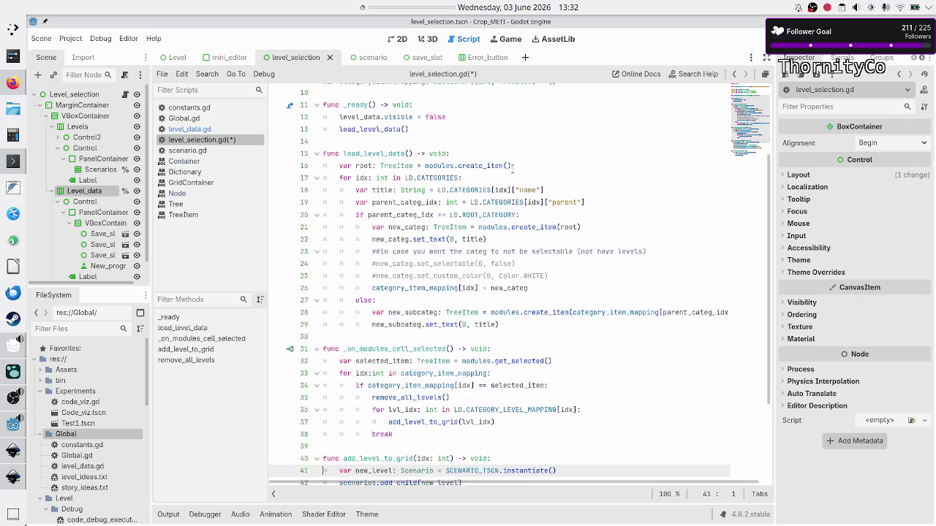
key(Down)
key(Down)
key(Down)
key(Up)
key(Up)
key(Up)
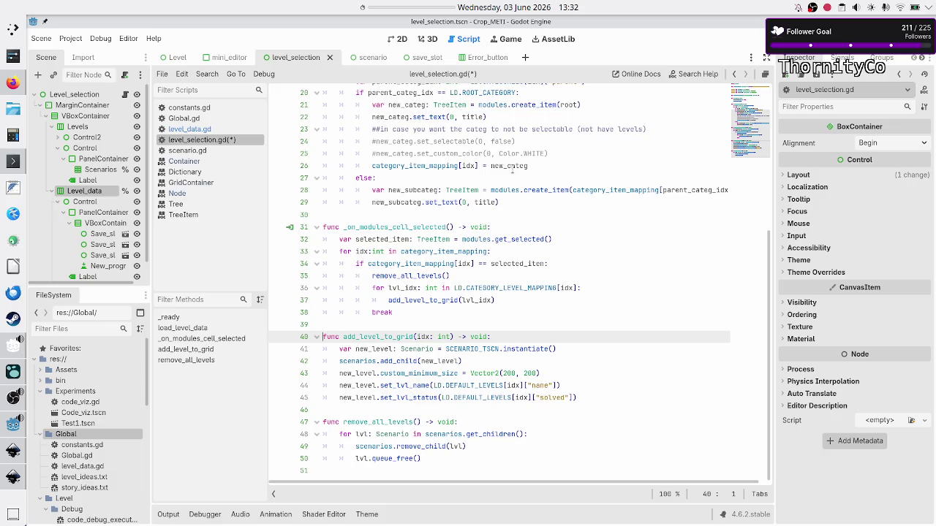
key(ctrl+s)
Step: Switch to the scenario scene and open scenario.gd from its root node
click(353, 60)
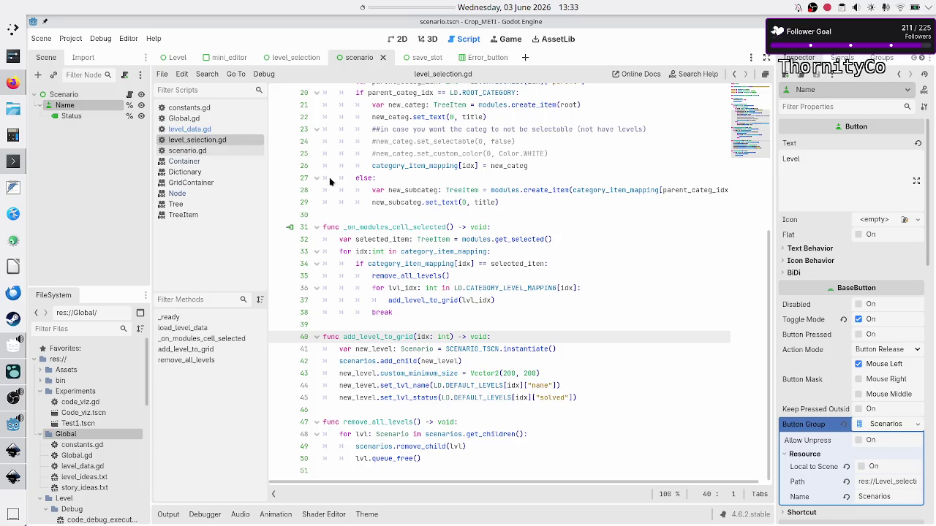
scroll(391, 219, up, 2)
scroll(391, 219, up, 5)
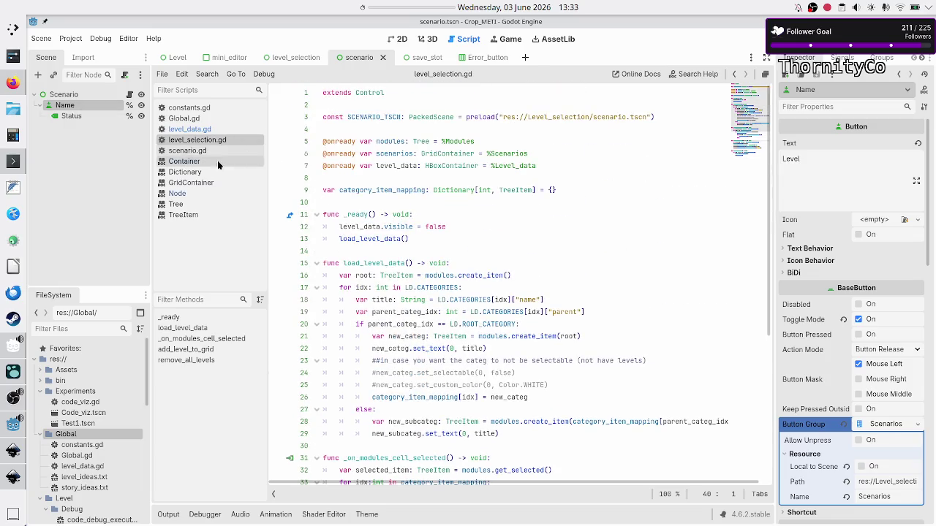
click(129, 97)
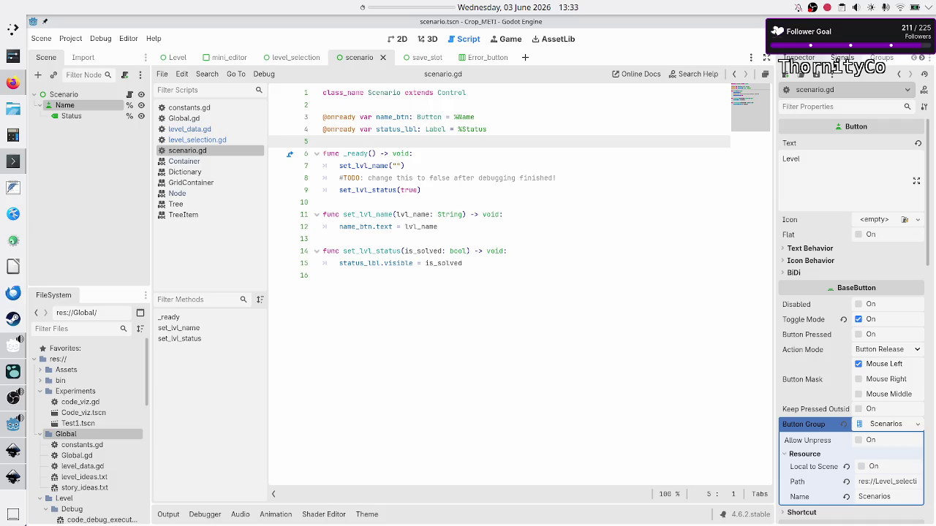
Step: Connect the Name button's pressed() signal to a new _on_name_pressed method
click(842, 58)
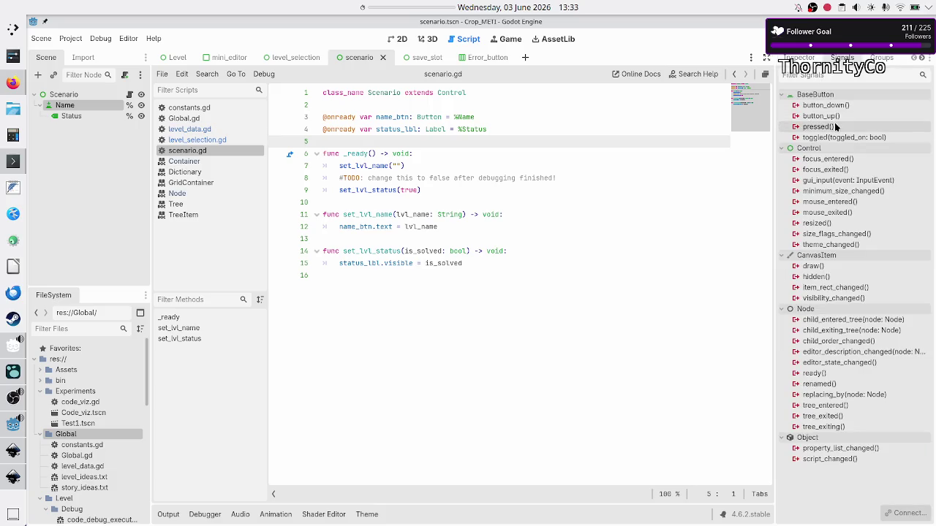
double_click(835, 127)
click(428, 374)
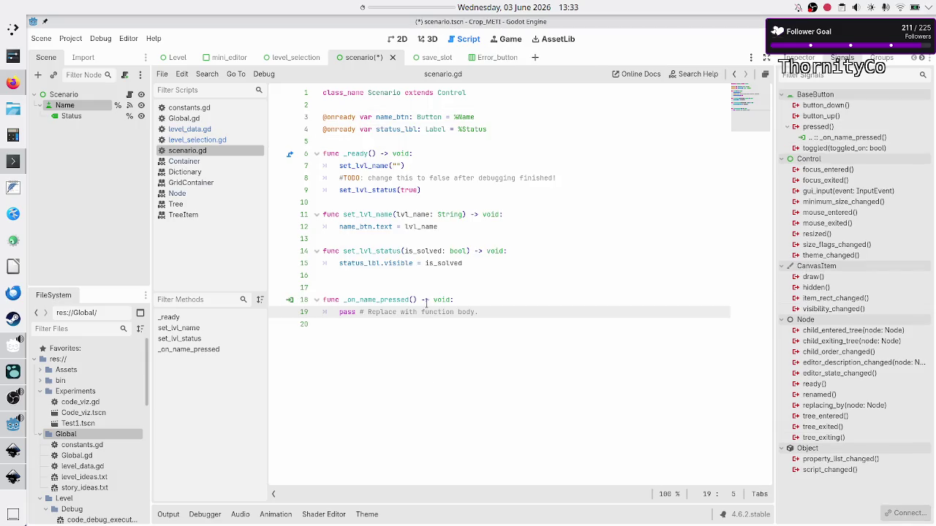
Step: Remove the extra blank line before the handler and add space below the class line
click(416, 283)
key(BackSpace)
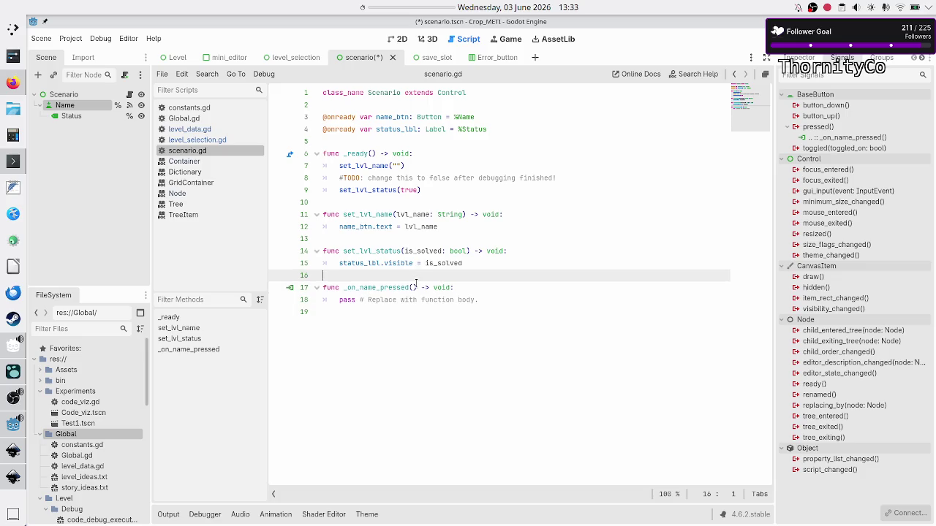
key(Up)
key(Up)
key(Up)
key(Up)
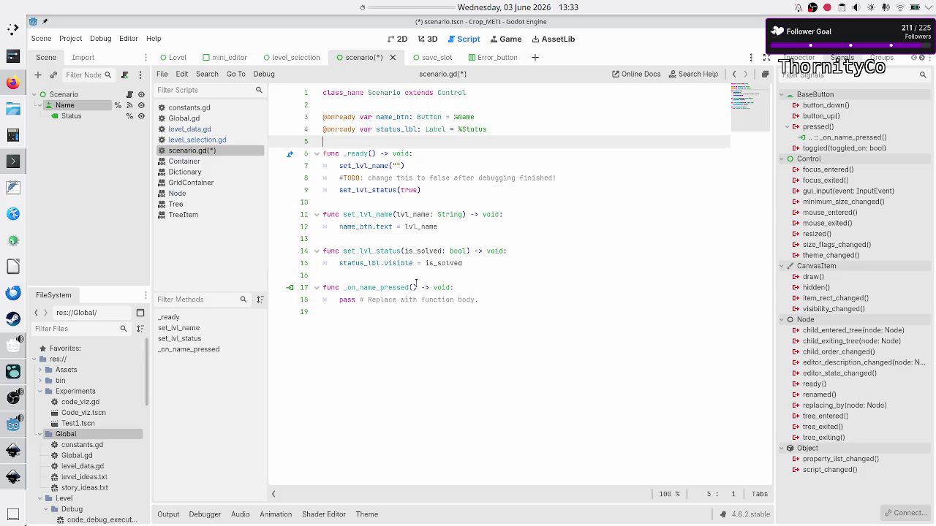
key(Up)
key(Up)
key(Up)
key(Return)
key(Return)
key(Up)
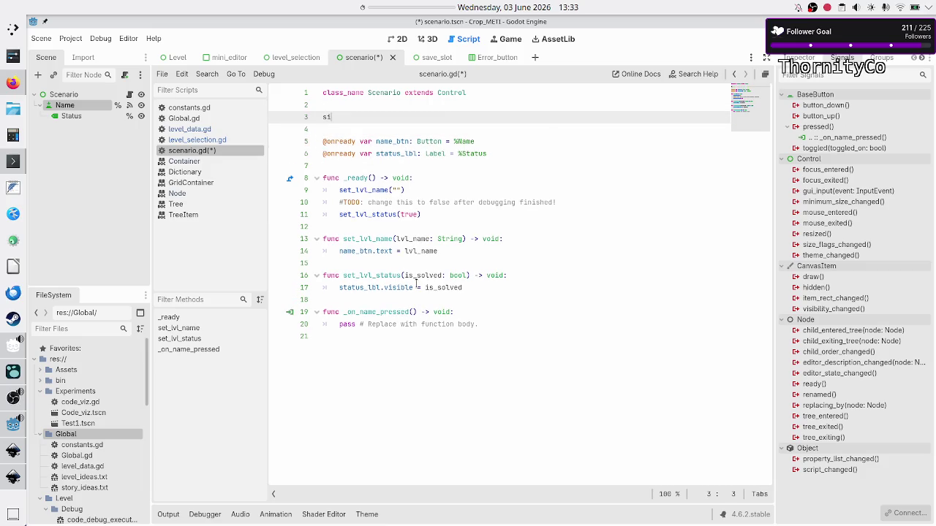
Step: Declare 'signal level_pressed' and replace the handler's pass with an emit, then save
text(gnal l)
text(evel_)
text(pressed)
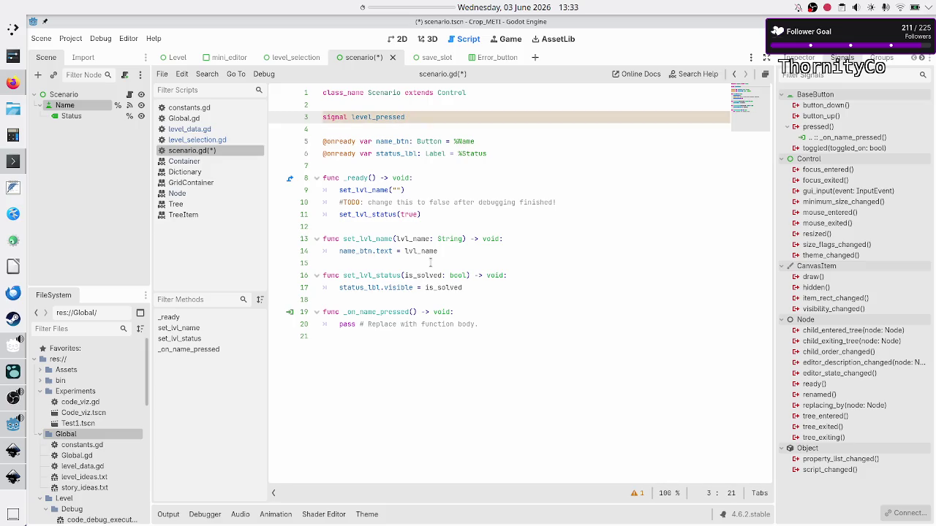
key(Down)
key(Down)
key(Down)
key(Down)
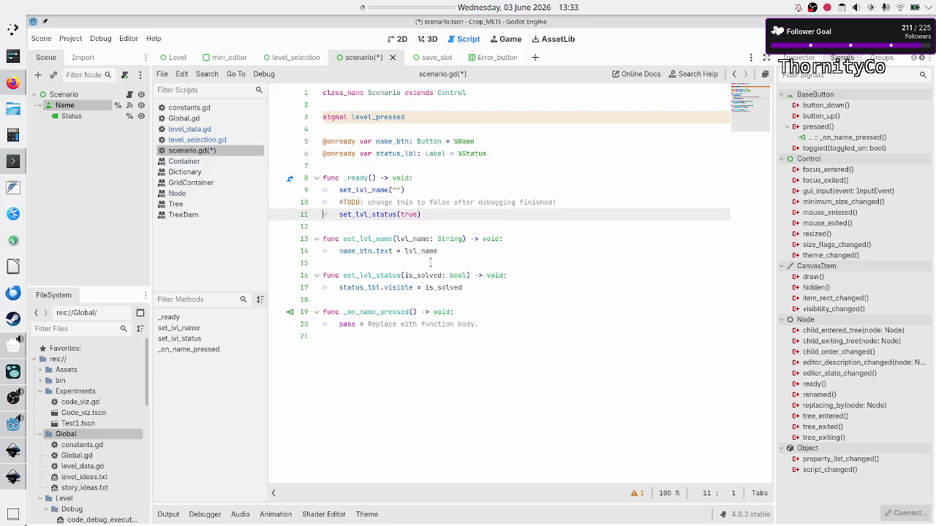
key(Up)
key(Home)
key(shift+End)
key(BackSpace)
text(emit le)
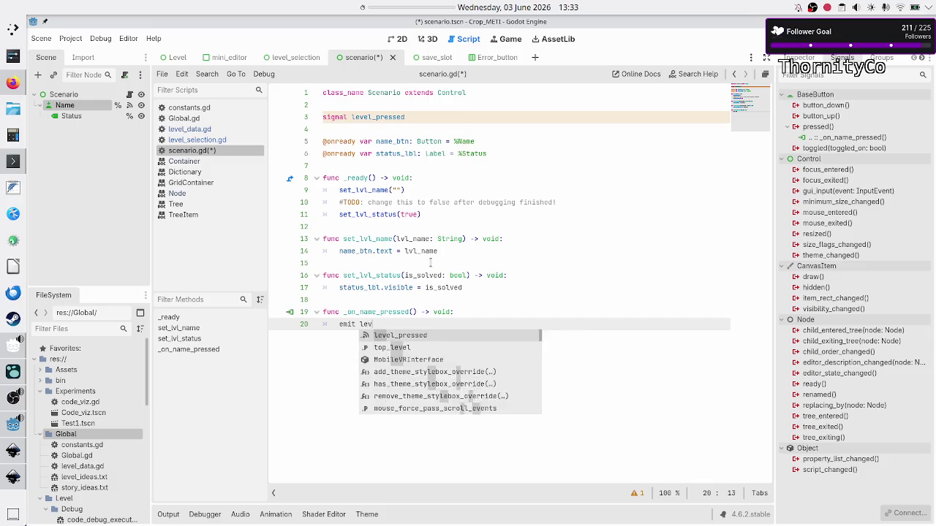
key(Return)
key(Return)
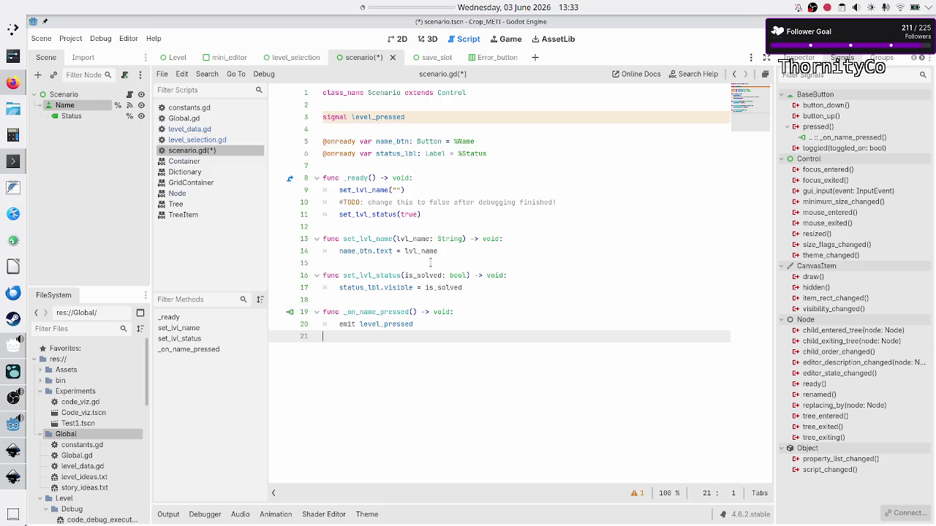
key(ctrl+s)
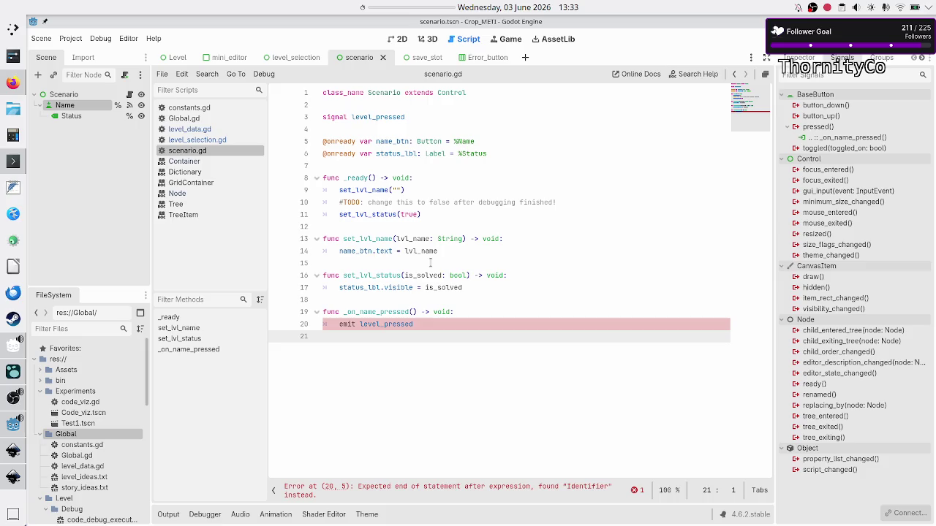
Step: Rewrite the handler body as 'level_pressed.emit()'
key(Left)
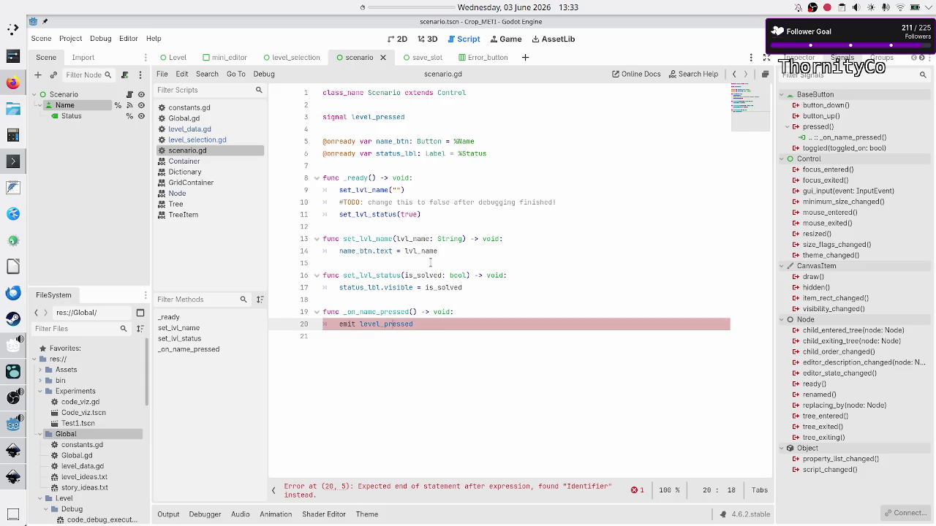
key(BackSpace)
text(()
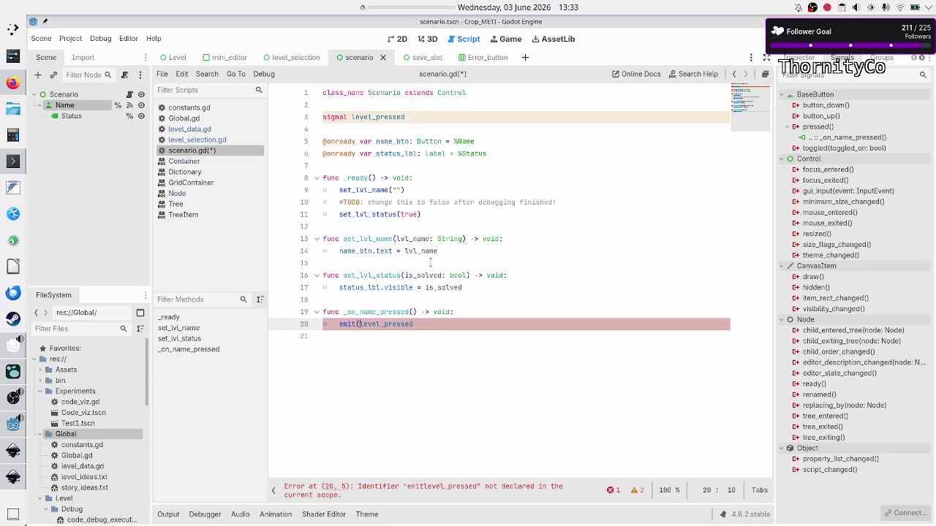
key(Down)
key(Left)
text())
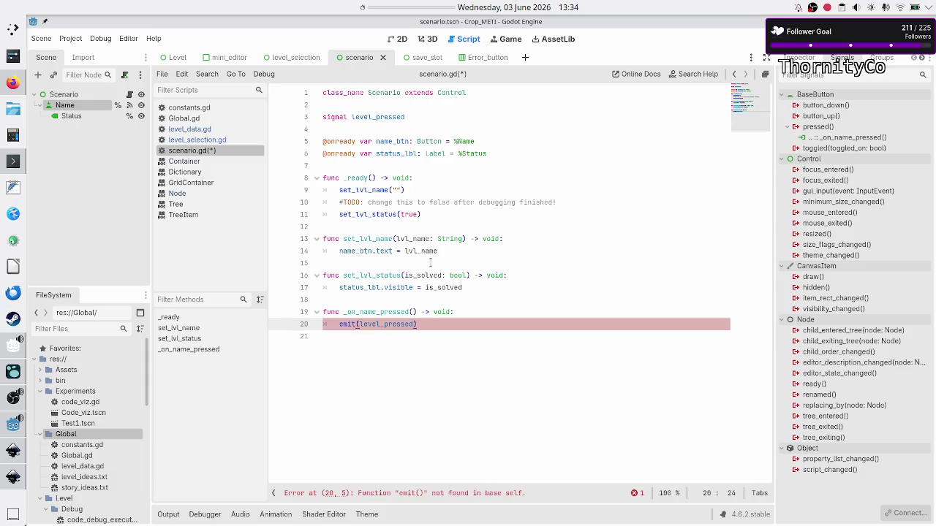
key(BackSpace)
key(BackSpace)
key(BackSpace)
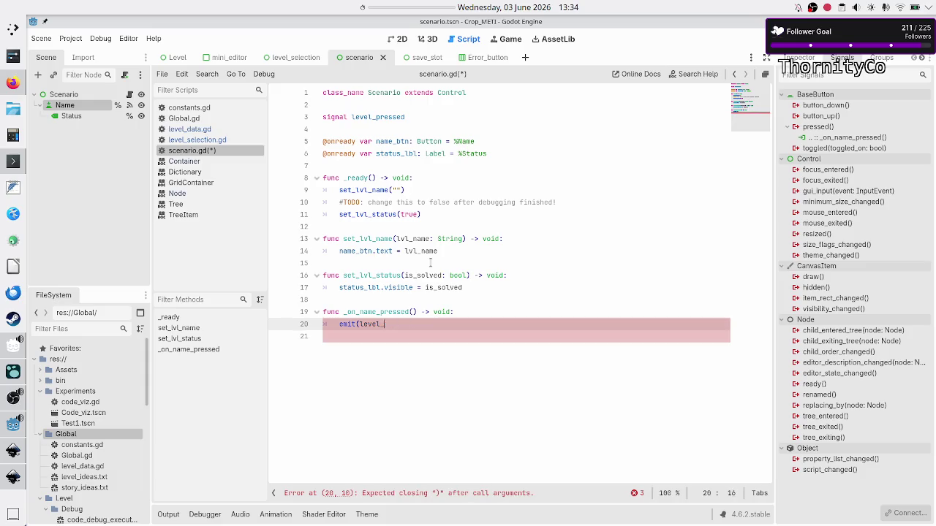
text(level_p)
key(Return)
text(.emm)
key(BackSpace)
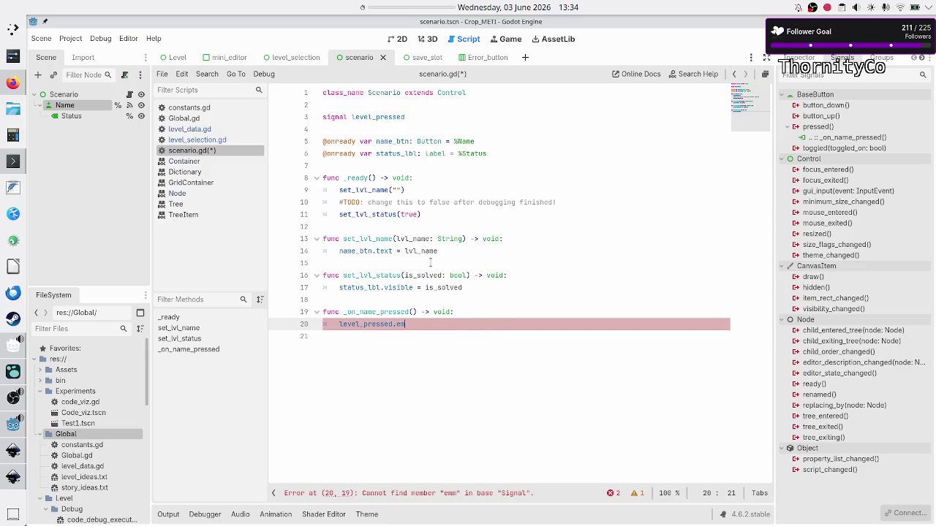
key(Return)
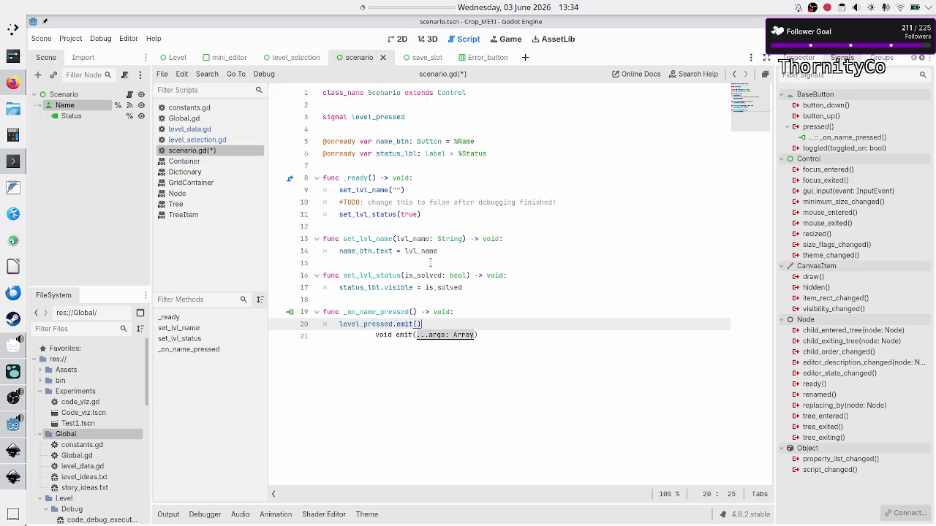
key(Down)
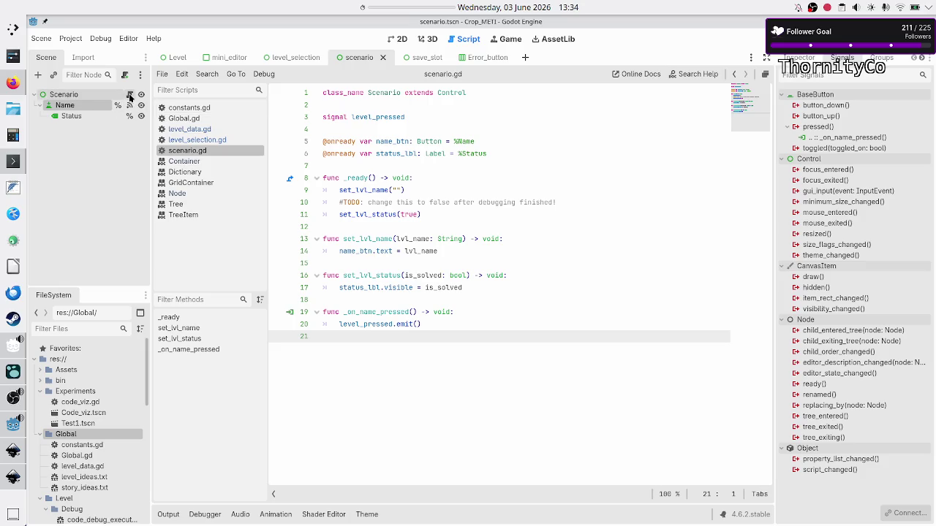
Step: Open level_selection.gd and check uses of load_level_data, add_level_to_grid and Scenario
click(295, 57)
click(197, 139)
scroll(463, 243, down, 7)
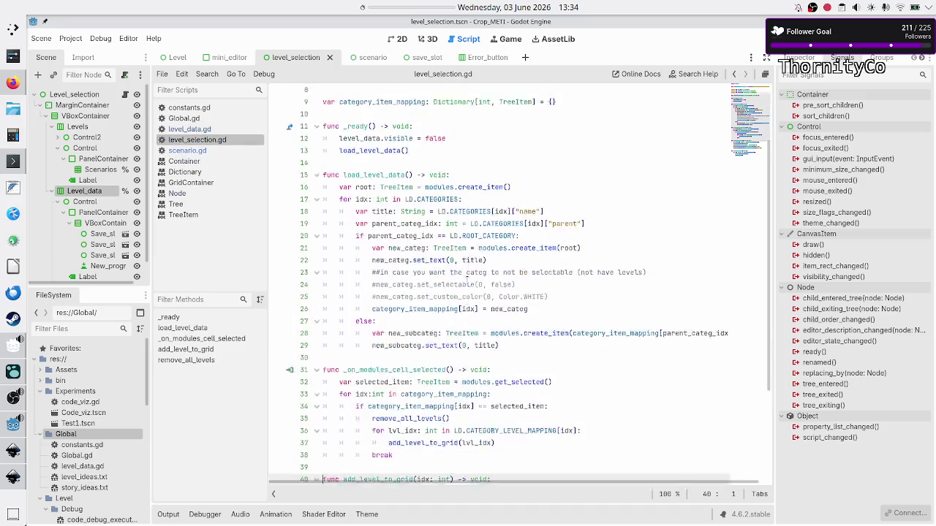
scroll(467, 282, up, 6)
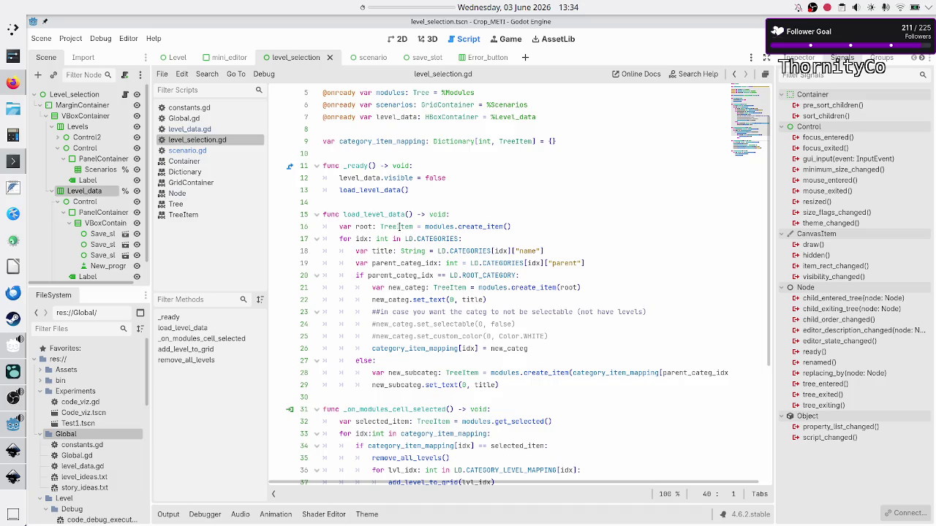
double_click(375, 214)
scroll(423, 292, down, 5)
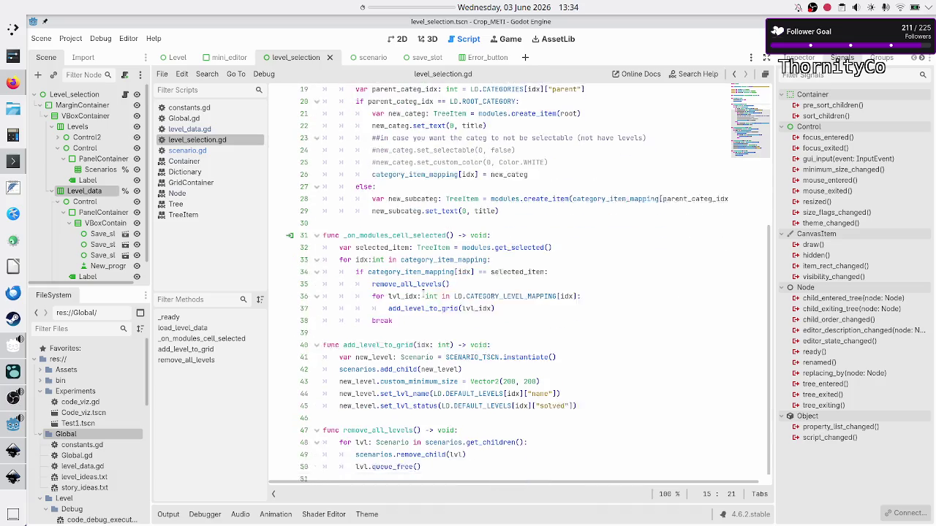
double_click(379, 336)
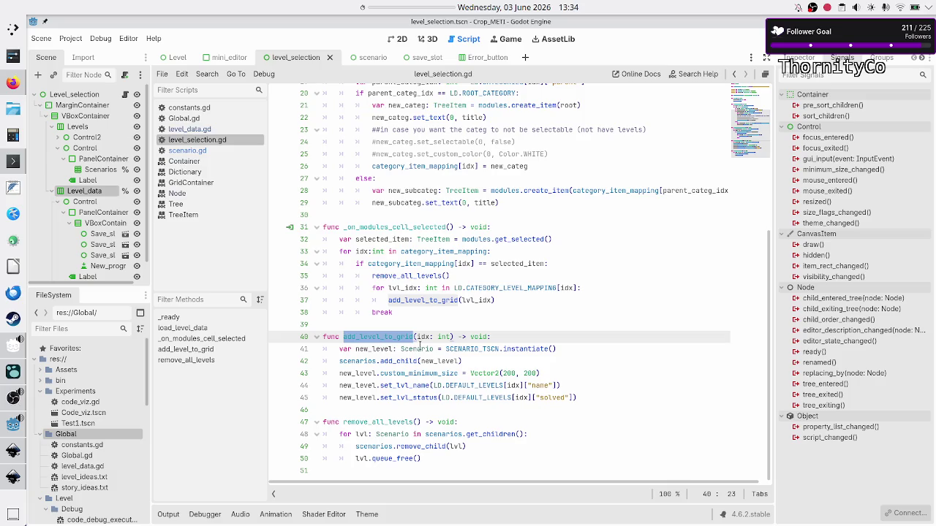
double_click(418, 349)
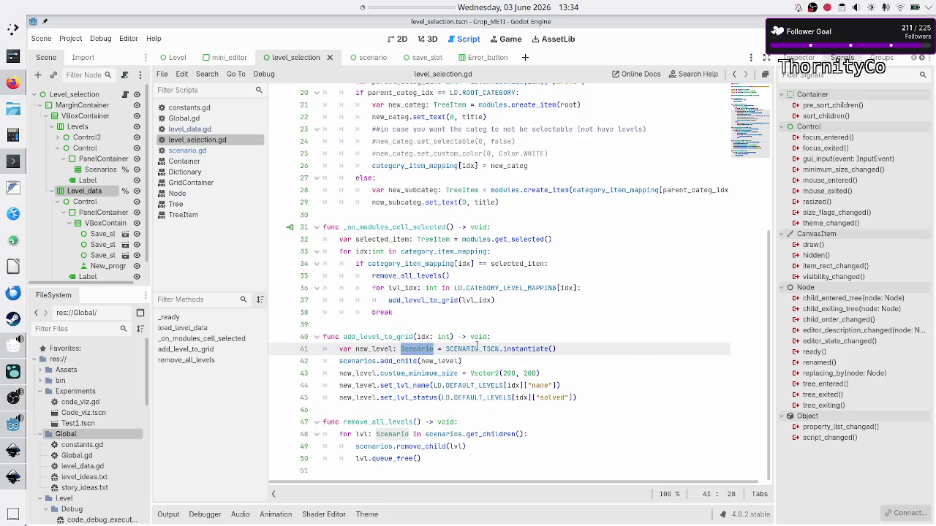
Step: Add 'new_level.level_pressed.connect(show_level_data)' after the instantiate line
click(575, 349)
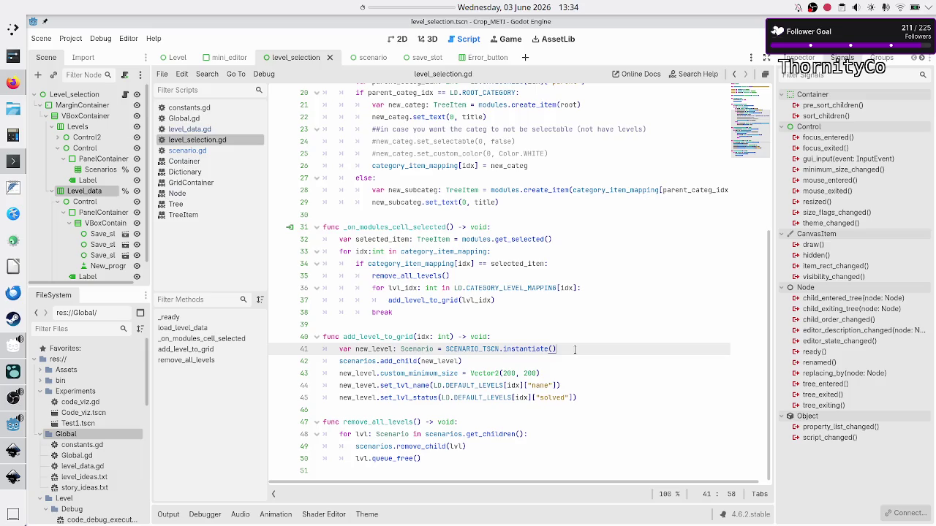
key(Return)
text(new_level.)
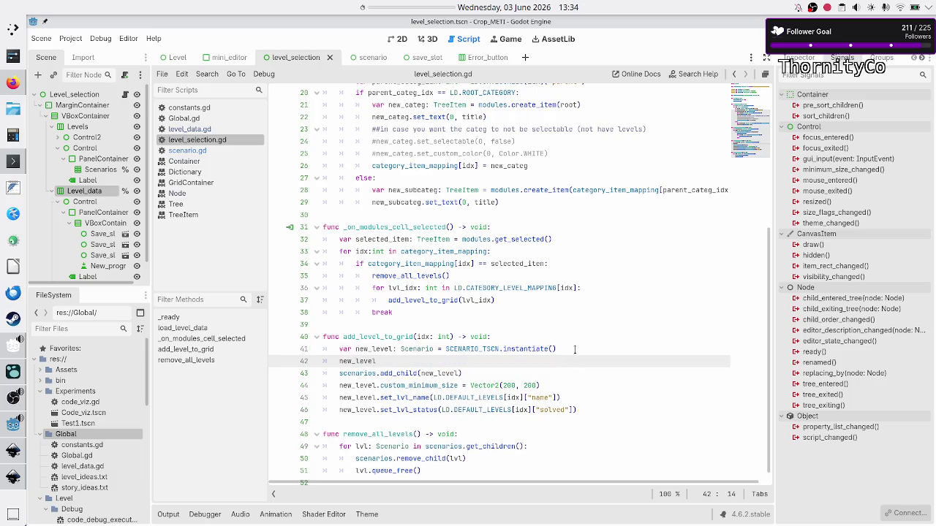
text(c)
key(BackSpace)
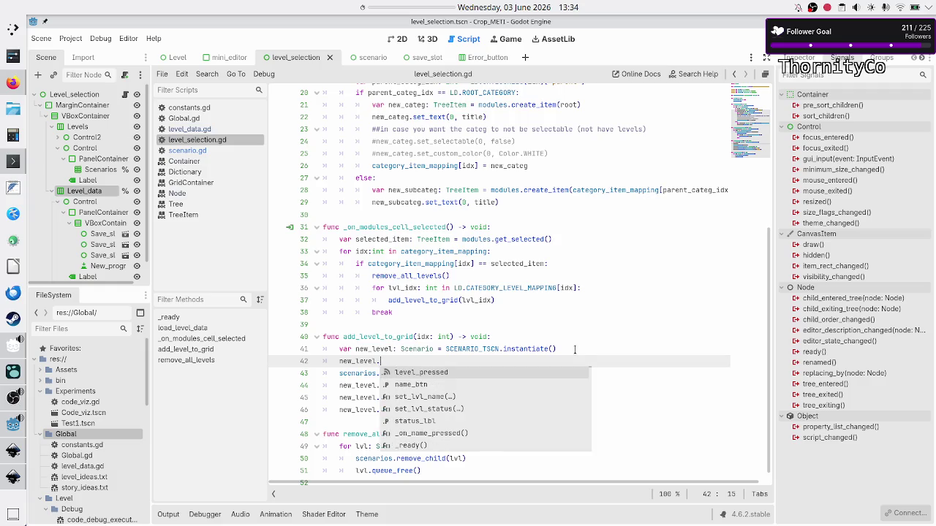
key(Return)
text(.conn)
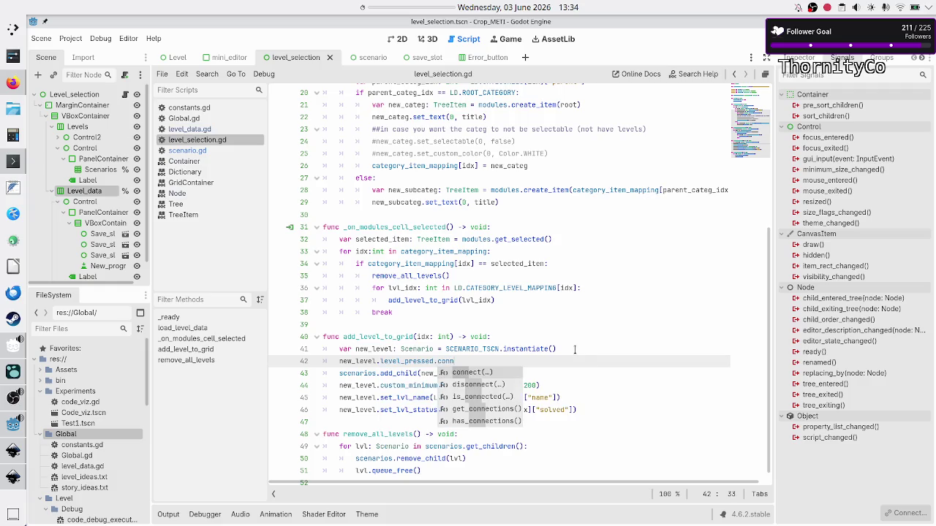
key(Return)
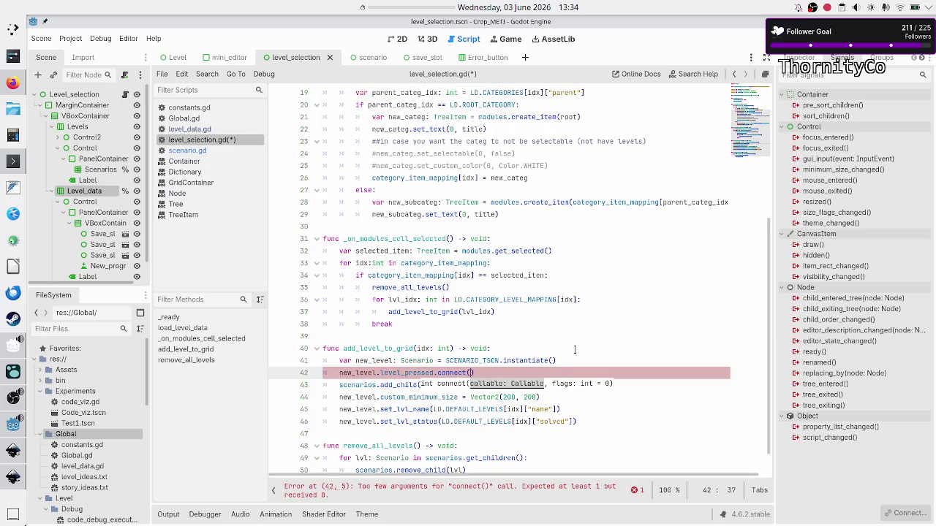
text(show_leve)
text(l_data)
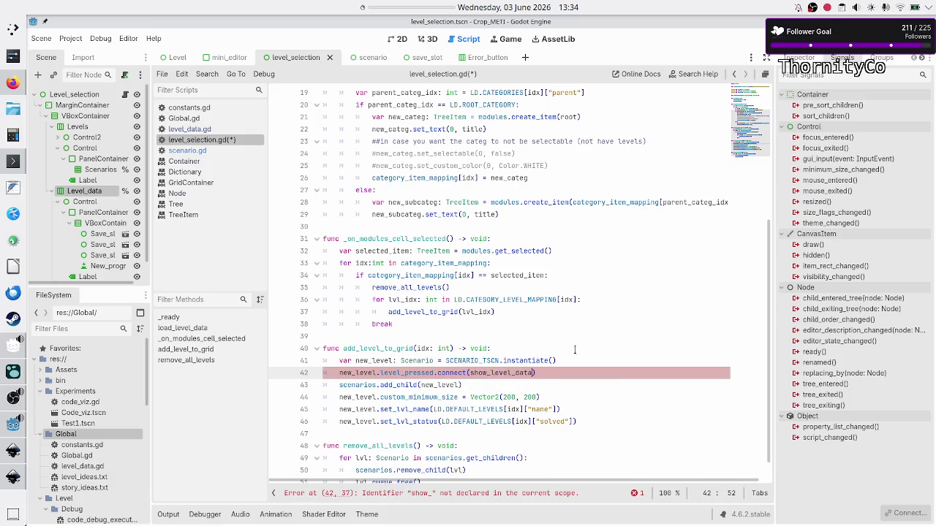
key(Down)
key(Down)
key(Down)
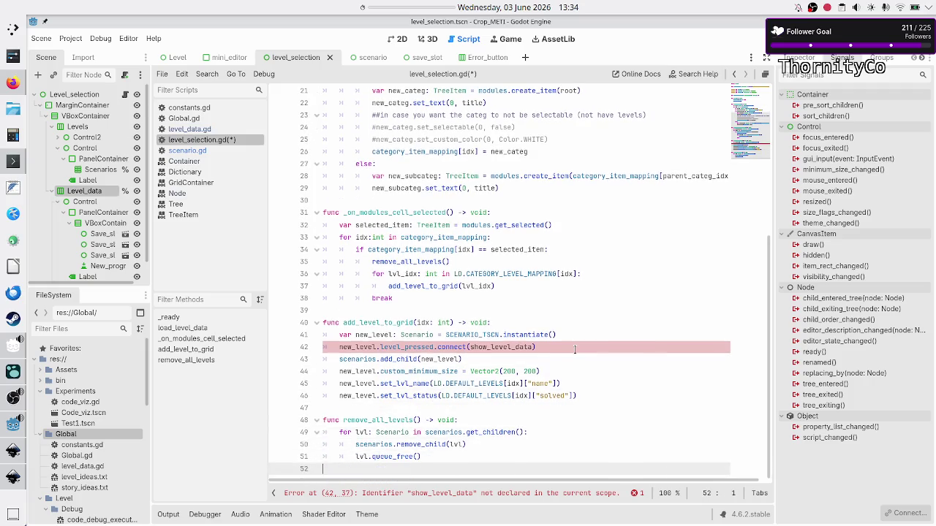
Step: Add 'func show_level_data() -> void:' setting 'level_data.visible = true', then run the game
key(Return)
text(func show_level_data() -> void:)
key(Return)
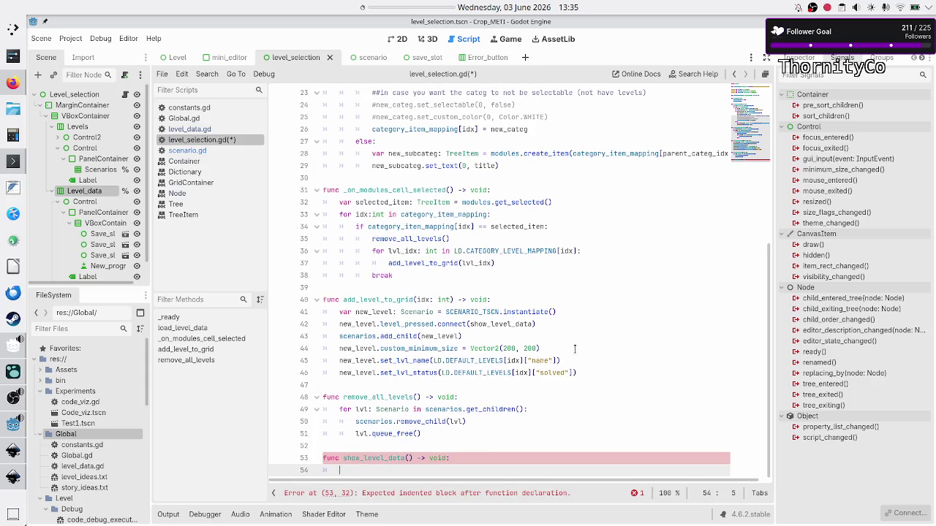
scroll(586, 293, up, 5)
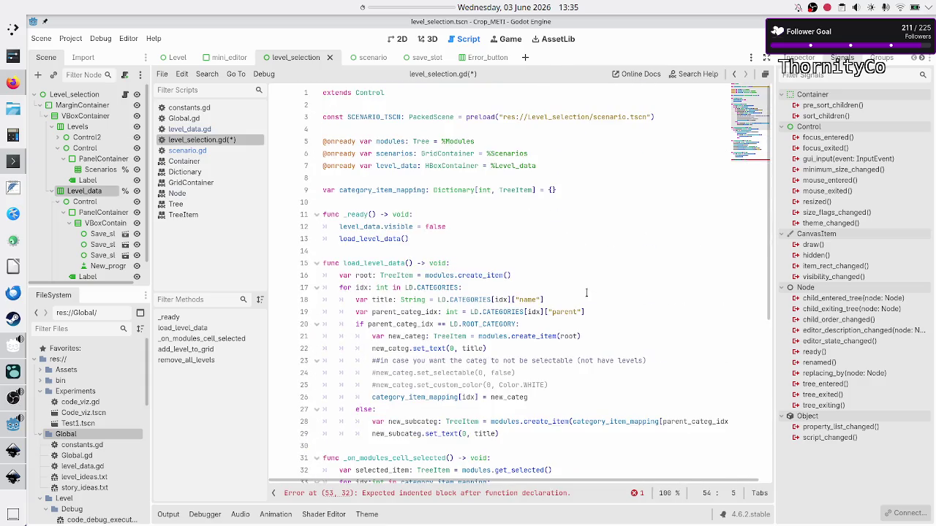
scroll(586, 292, down, 5)
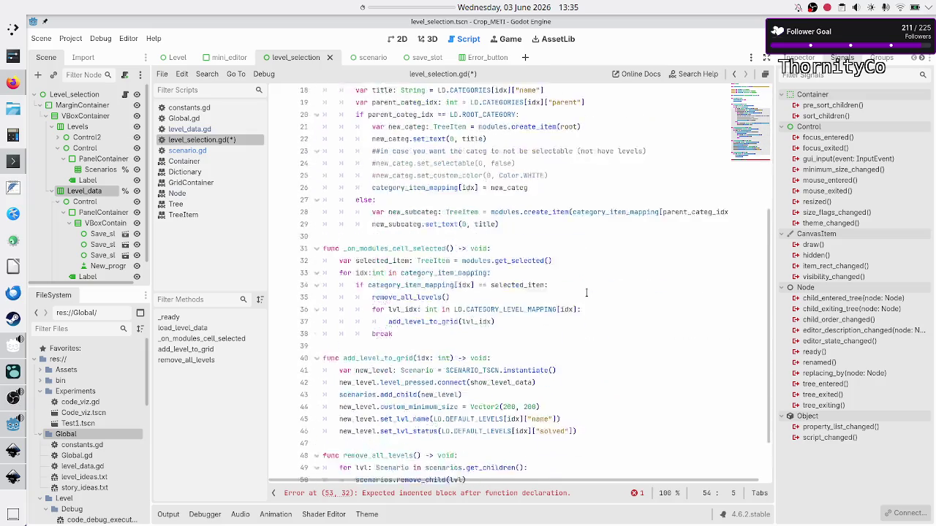
text(level_data)
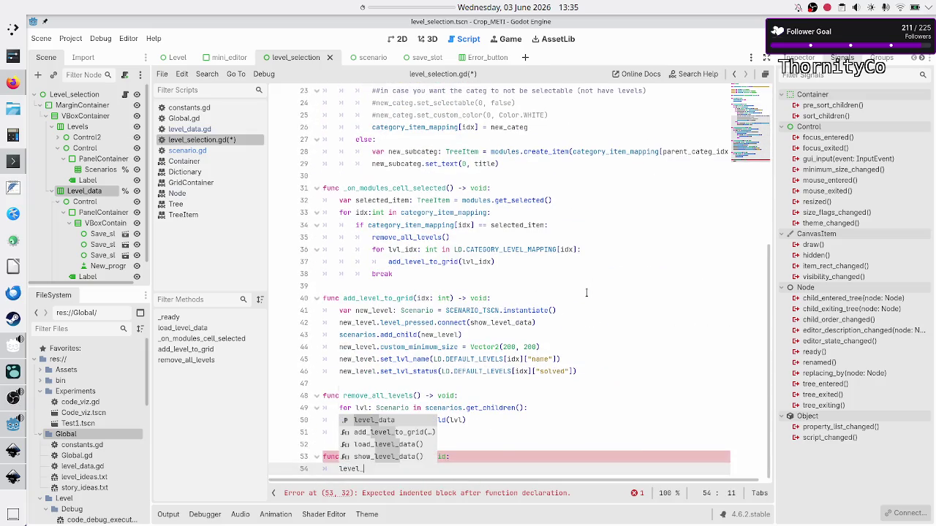
text(.visi)
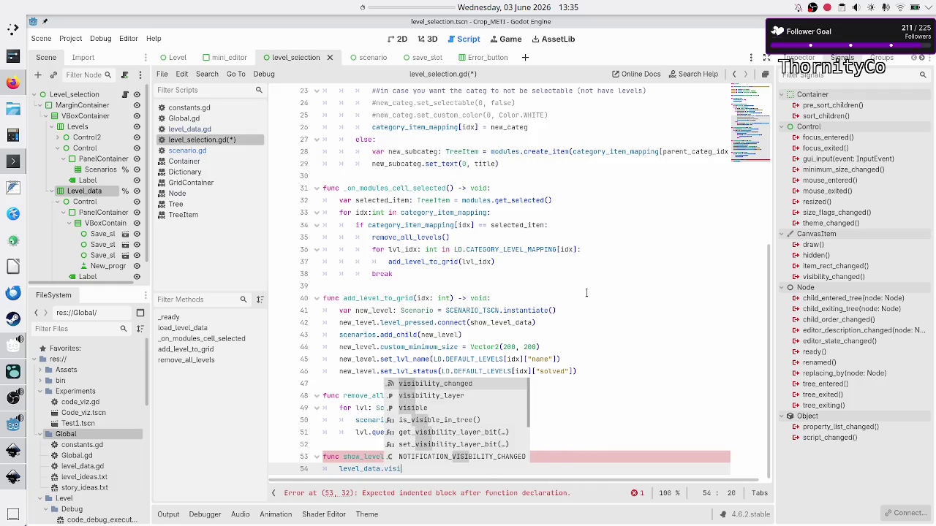
key(Return)
text(= true)
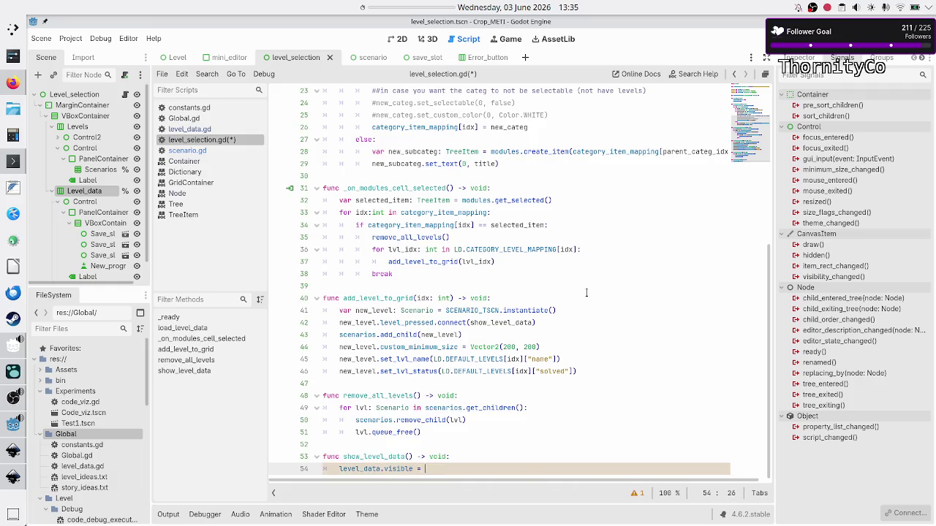
key(F6)
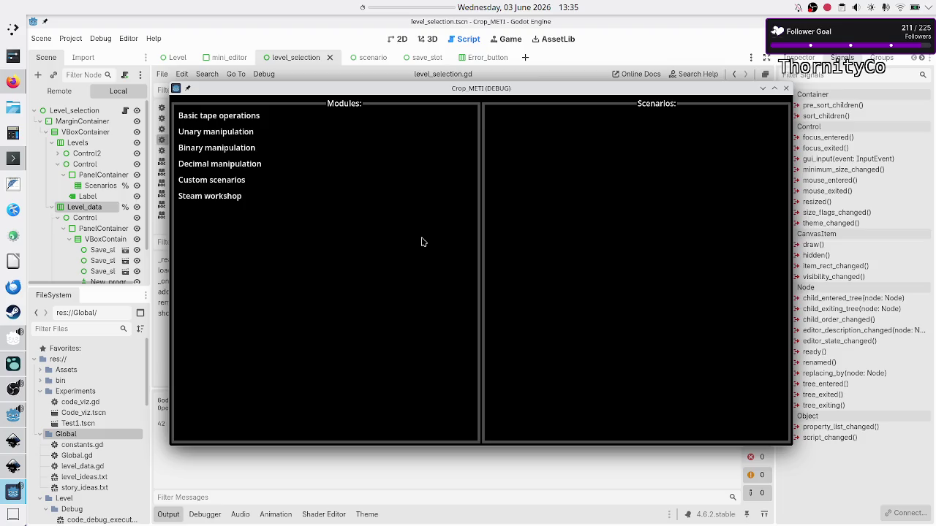
Step: Try the Basic tape operations and Unary manipulation modules' Normal scenarios, then close the game
click(238, 123)
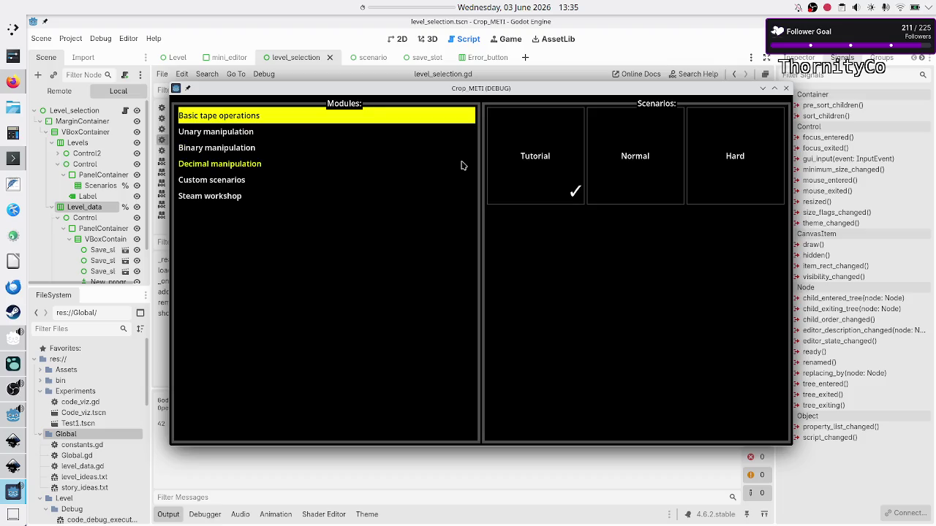
click(613, 142)
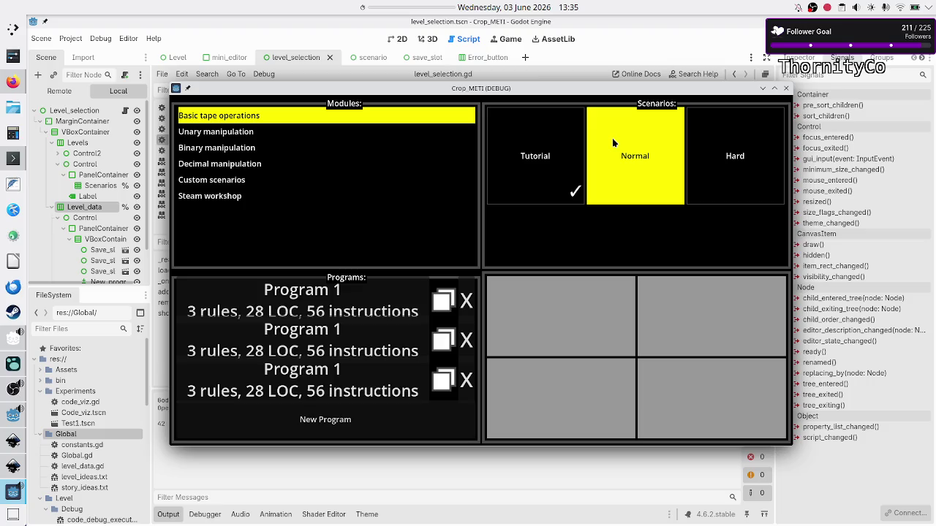
click(612, 143)
click(212, 133)
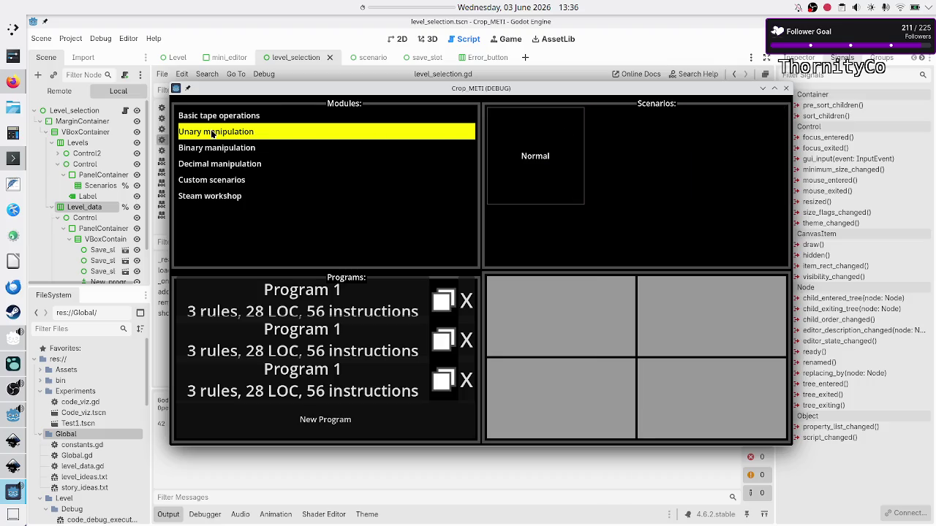
click(510, 146)
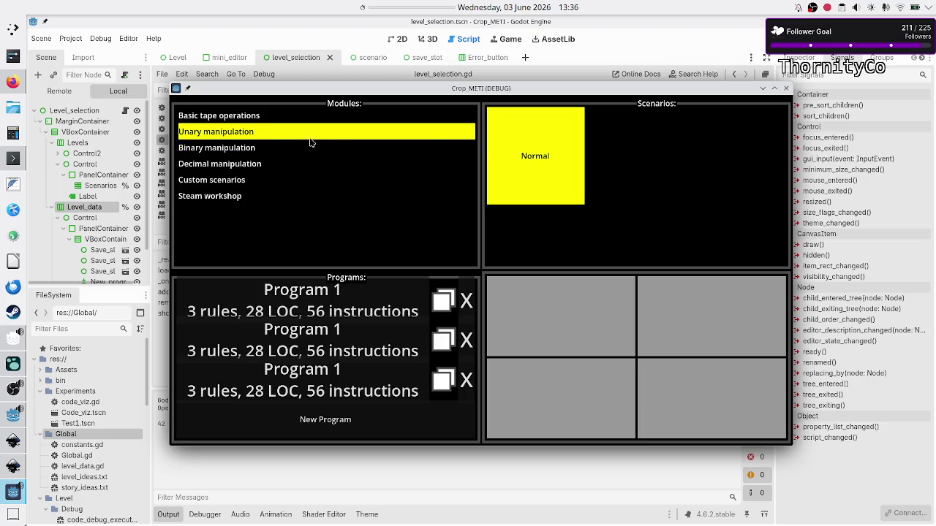
click(235, 113)
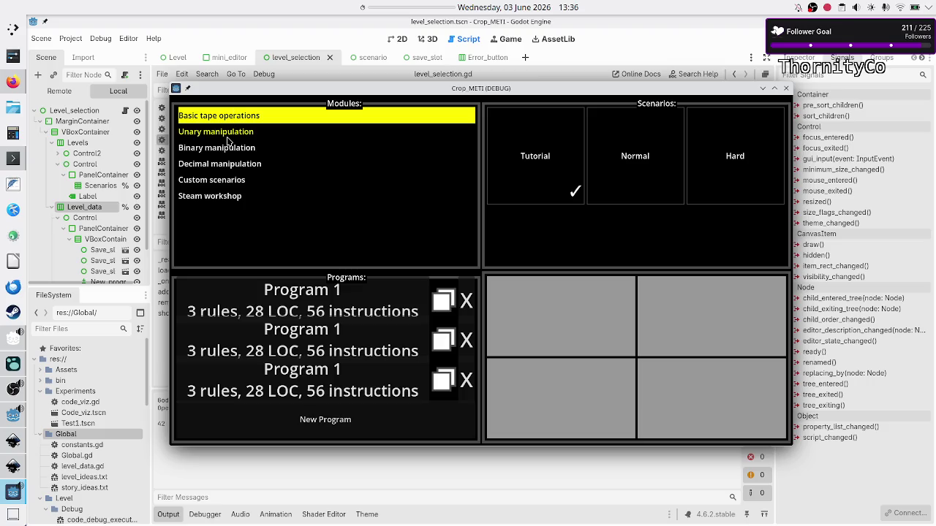
click(228, 133)
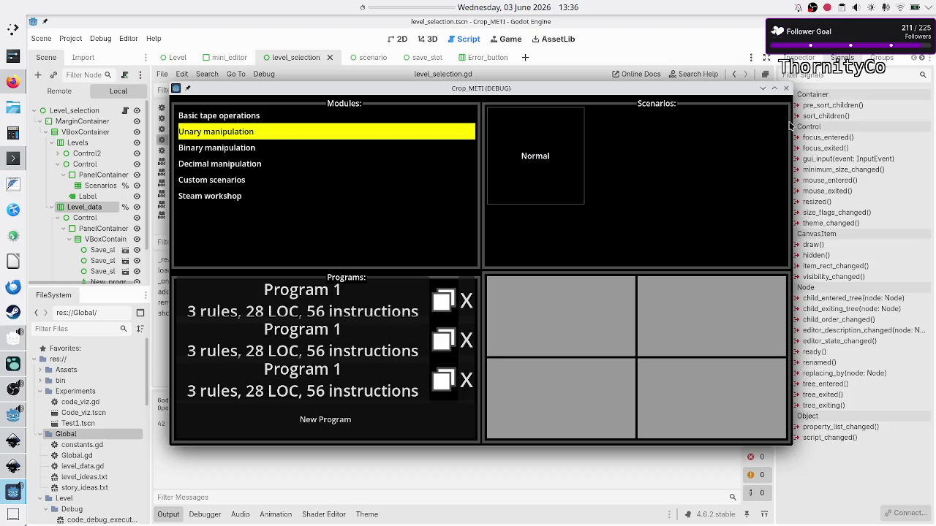
click(785, 89)
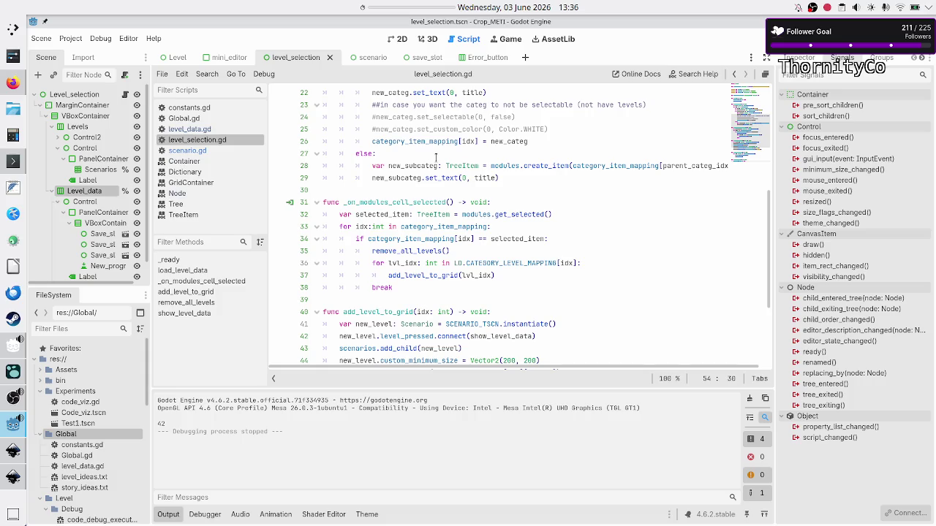
Step: Insert a blank line 52 right after the queue_free call in remove_all_levels
scroll(436, 157, down, 4)
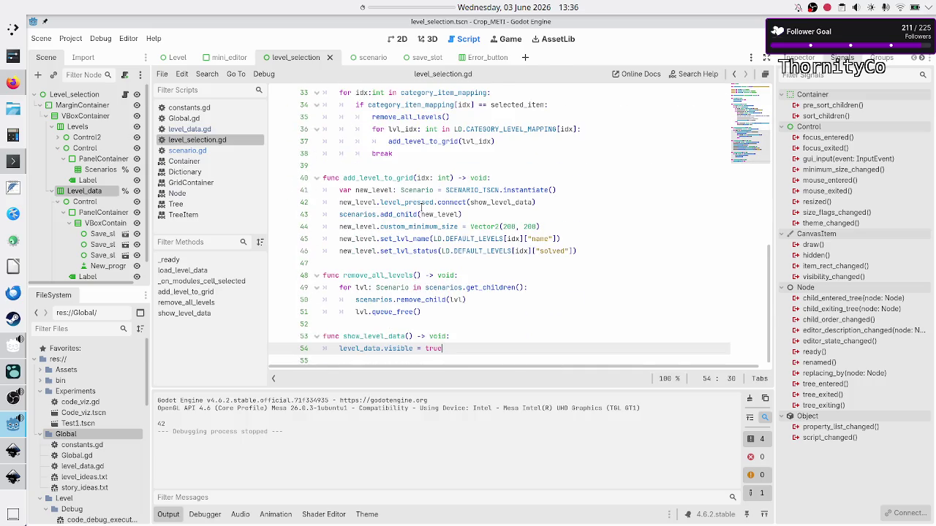
click(369, 275)
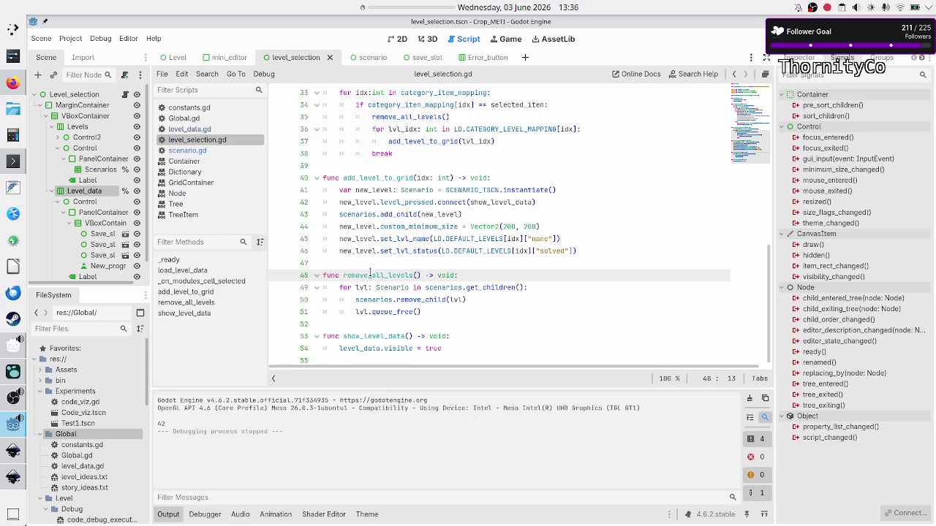
click(469, 300)
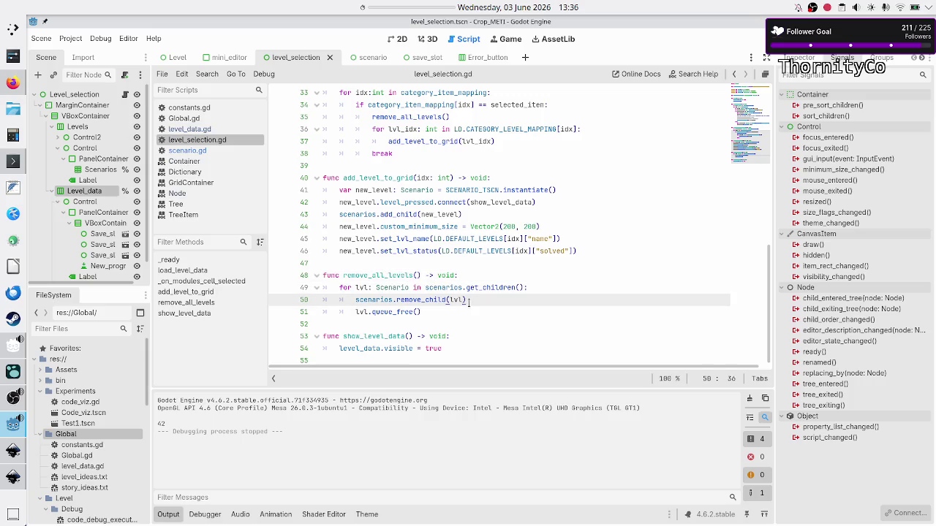
key(Down)
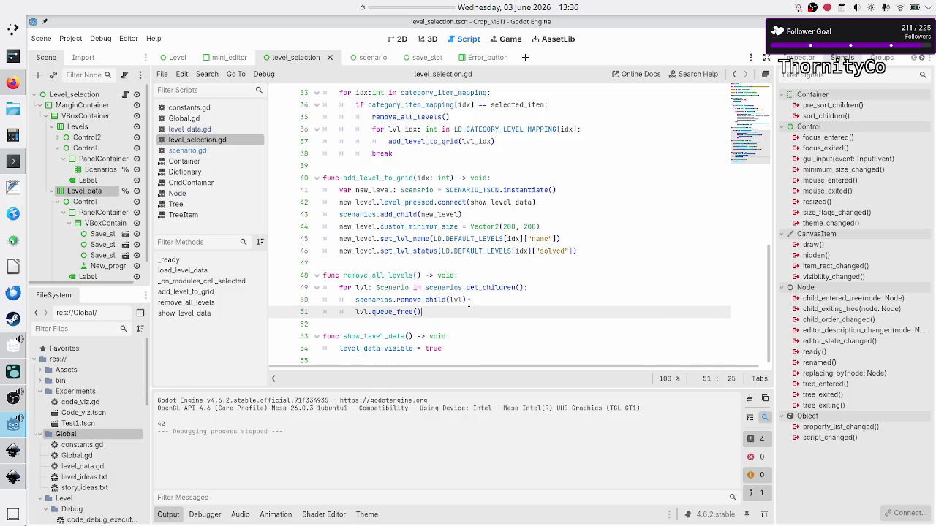
key(Return)
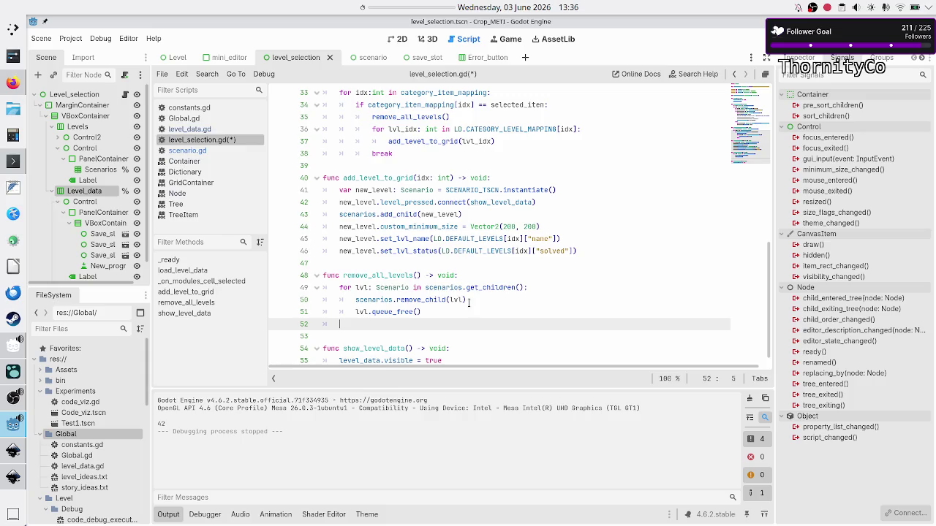
Step: Add 'level_data.visible = false' on line 52 of remove_all_levels and save level_selection.gd
text(lvl_da)
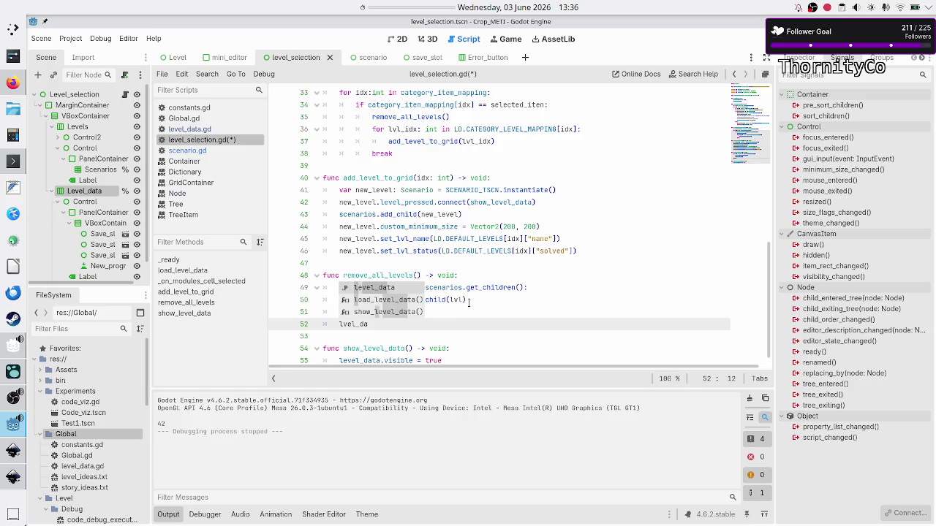
key(Return)
text(.visib)
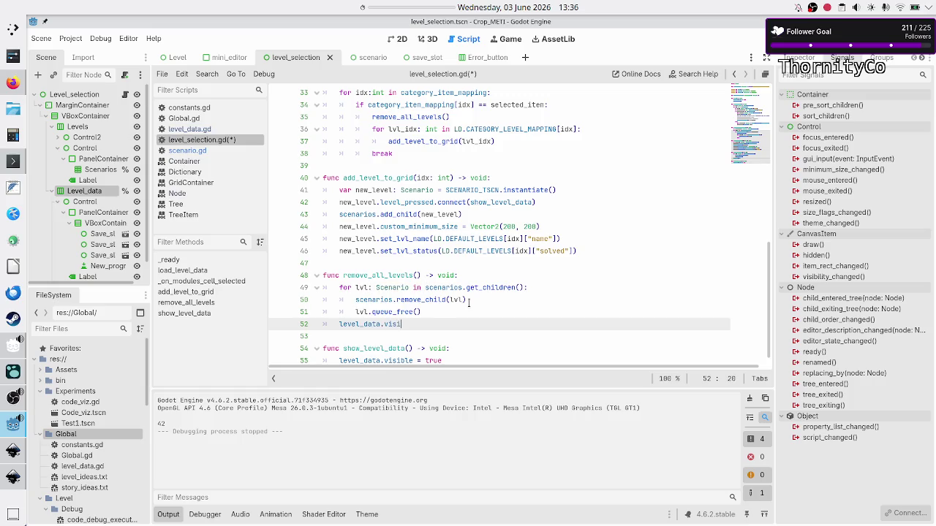
text(le = t)
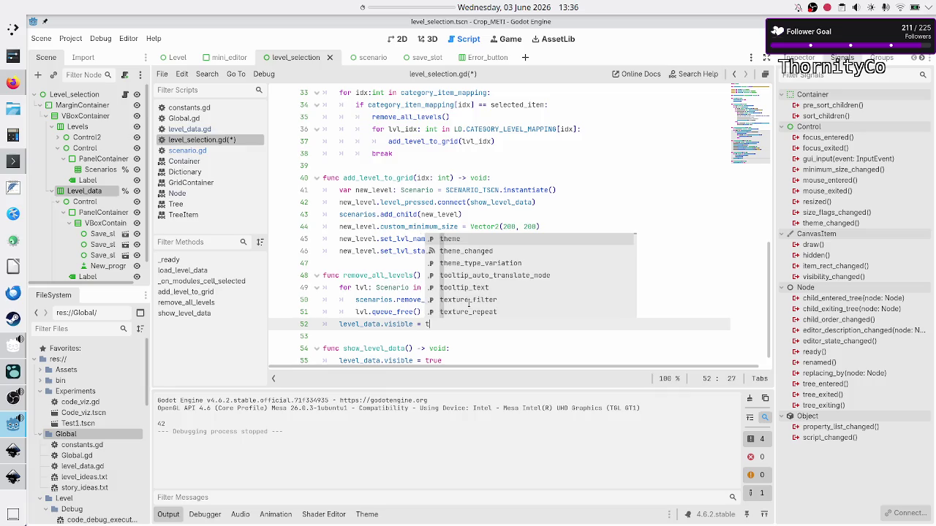
text(false)
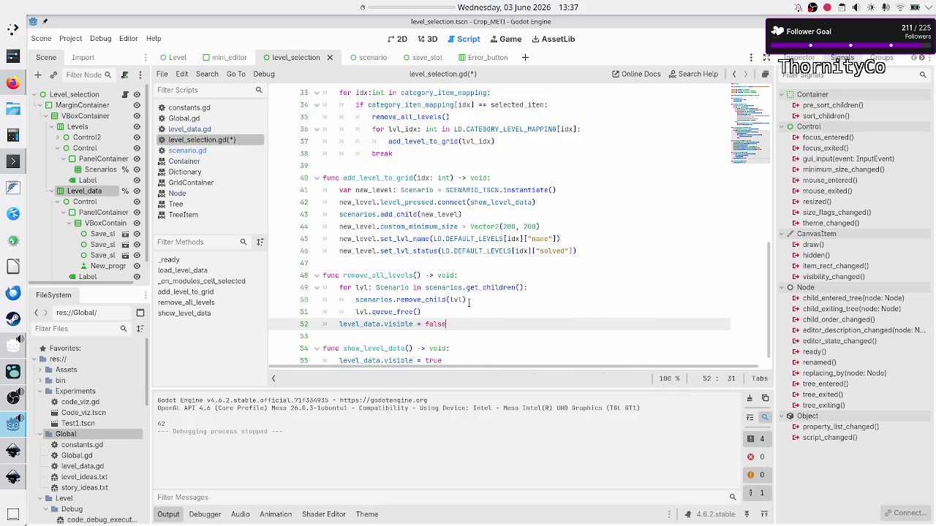
key(ctrl+s)
key(Up)
key(Up)
key(Up)
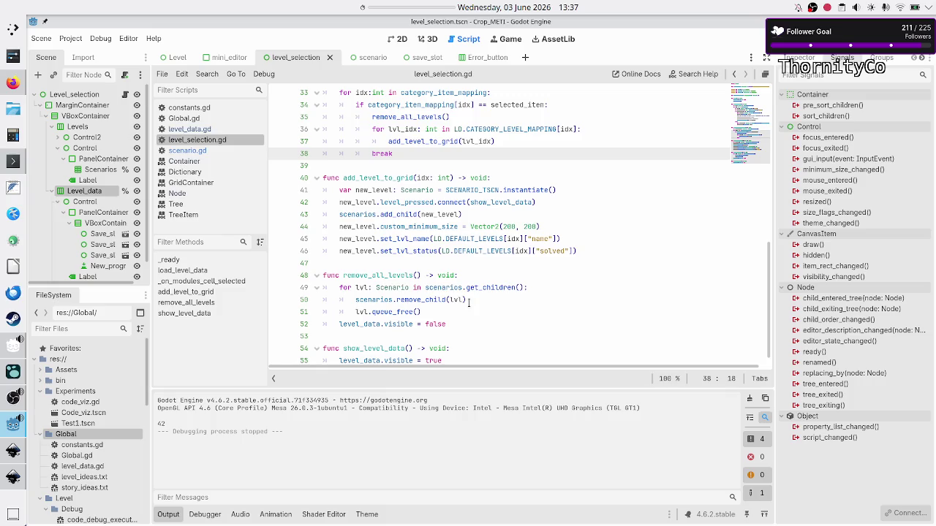
key(Up)
key(Up)
key(Up)
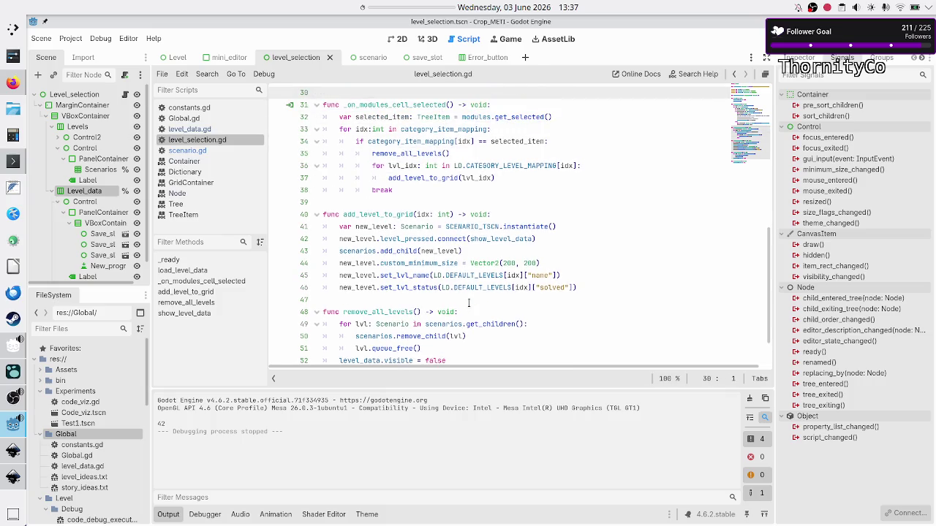
Step: Review load_level_data's category loop, then select the Control2 node under Levels
key(Up)
key(Up)
key(Up)
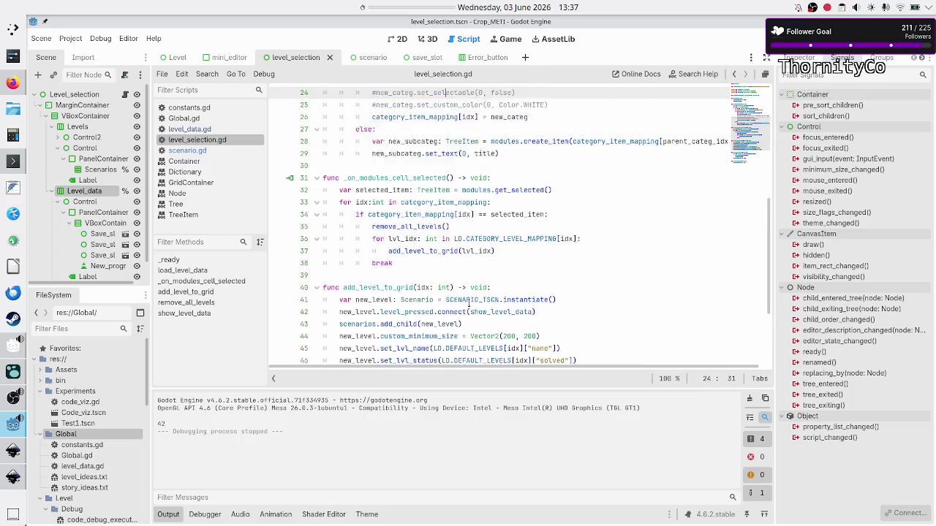
key(Up)
key(Up)
key(Up)
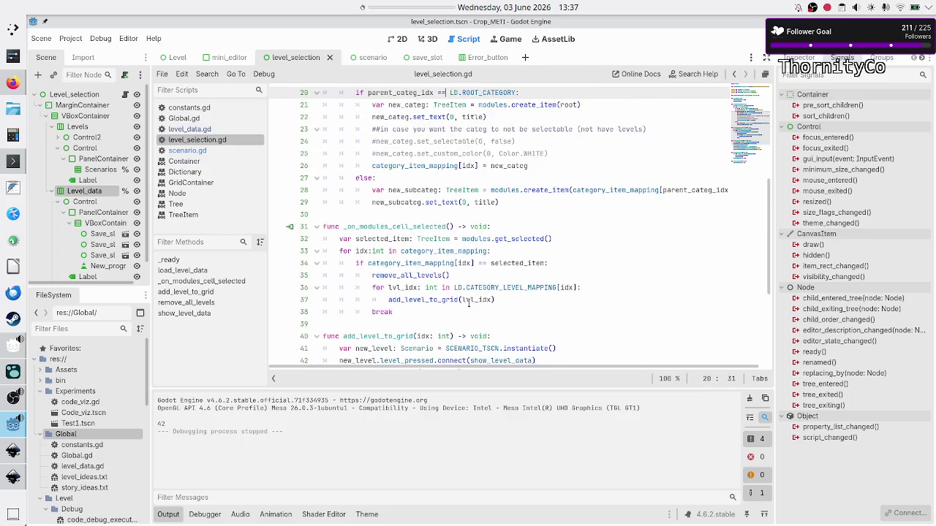
key(Up)
key(Up)
key(Up)
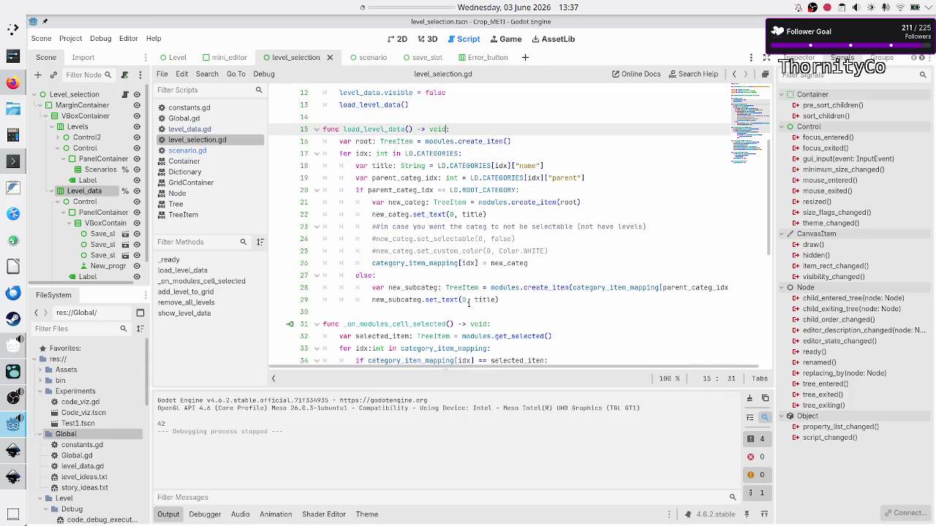
key(Down)
key(Down)
key(Down)
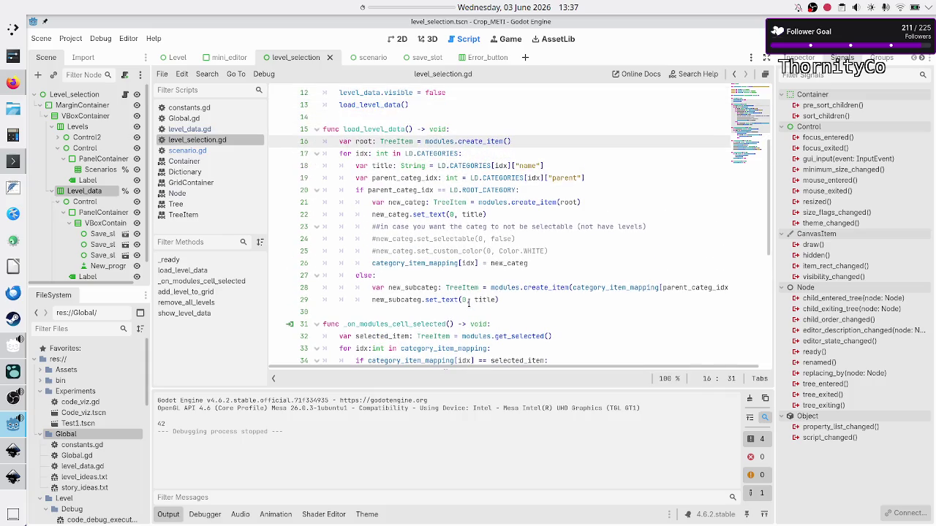
key(Down)
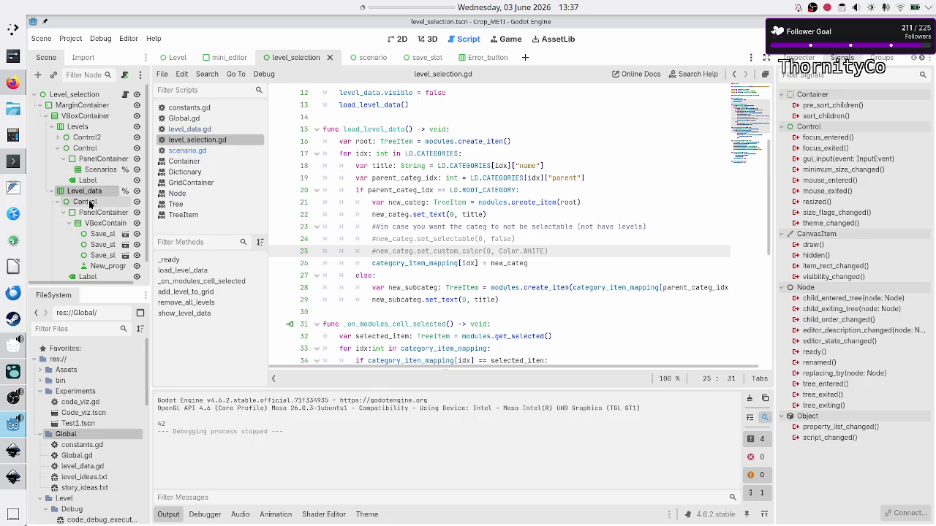
scroll(96, 223, down, 1)
scroll(99, 232, up, 1)
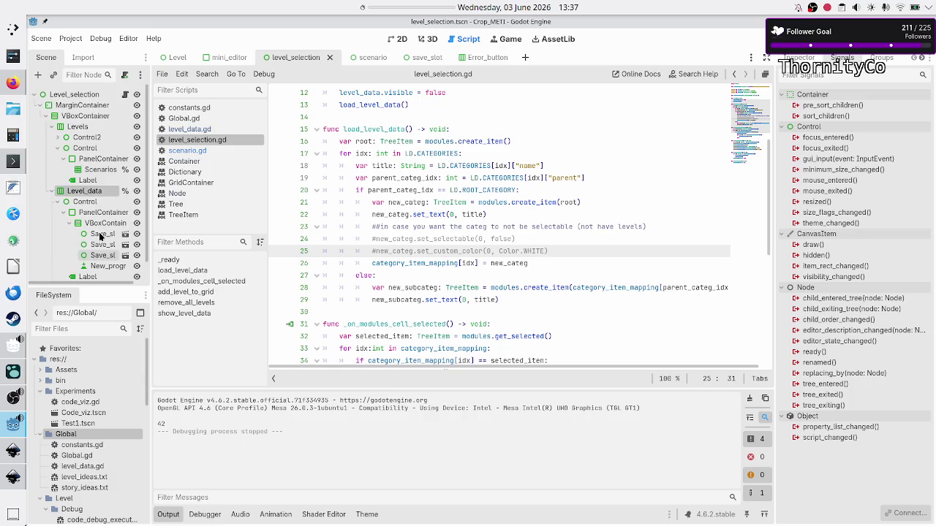
click(64, 141)
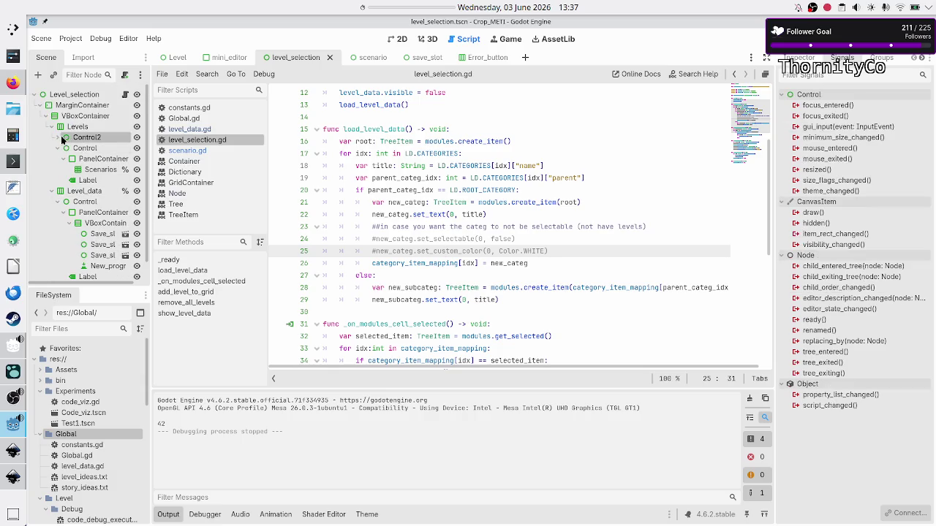
Step: Expand Control2 and inspect the Module tree's connected cell_selected signal
click(58, 137)
click(86, 148)
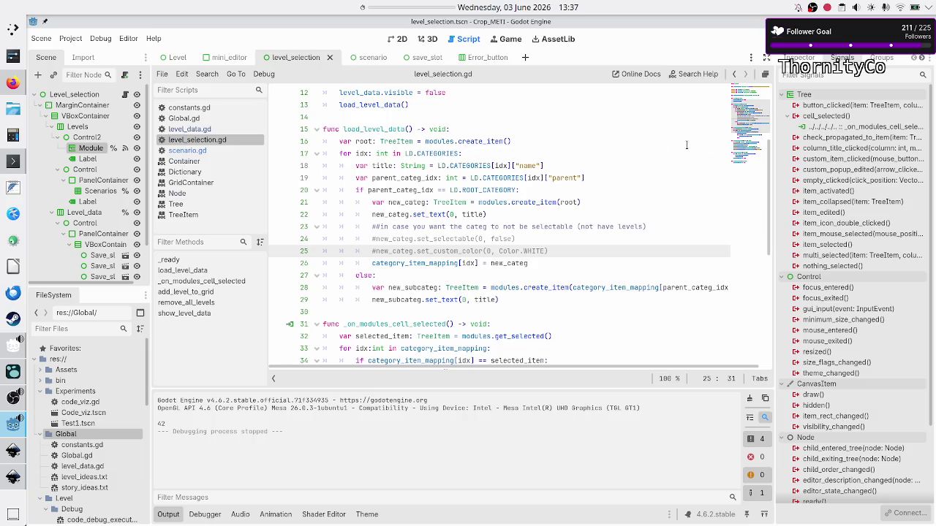
scroll(462, 235, down, 2)
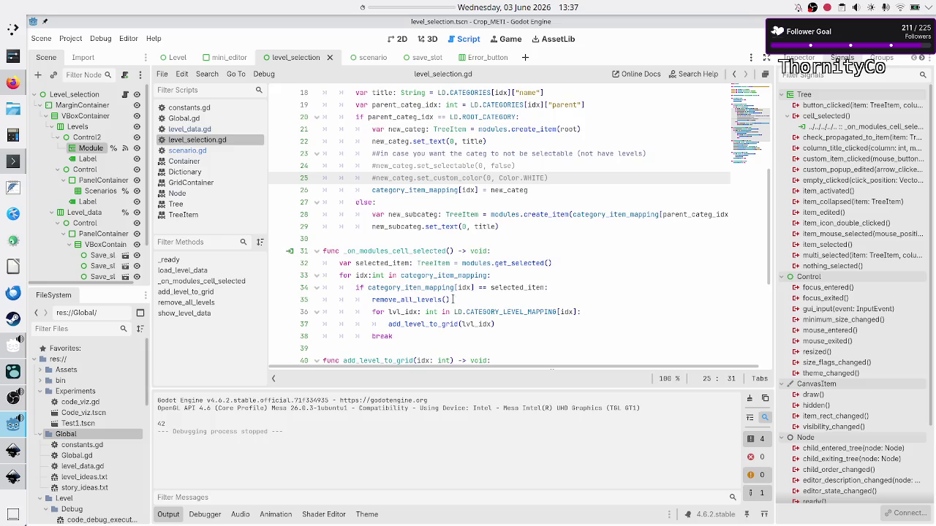
scroll(429, 258, down, 2)
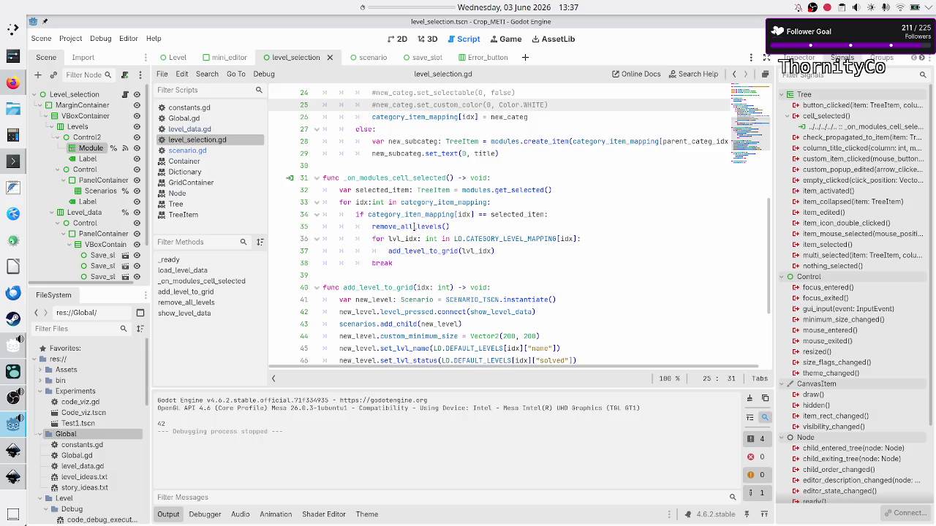
Step: Recheck the remove_all_levels call and line 52 hiding level_data, then run the game
mouse_move(427, 225)
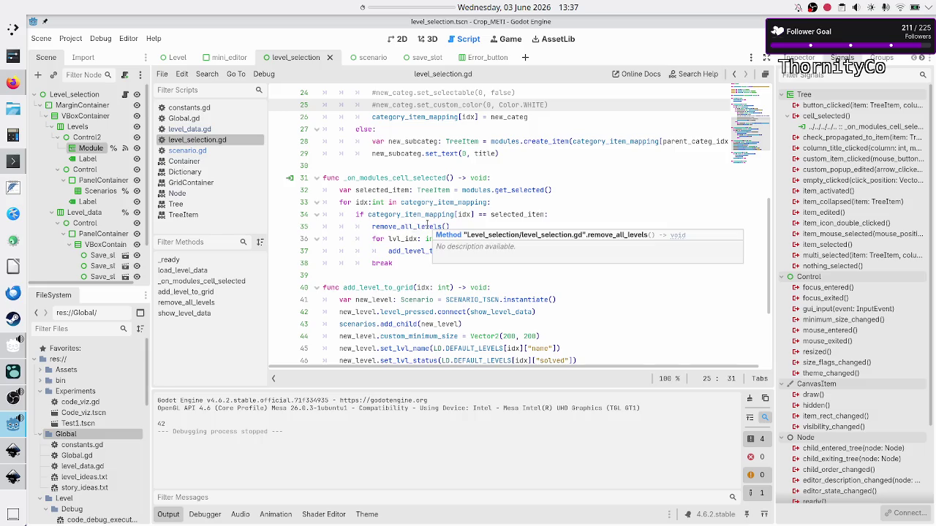
double_click(410, 227)
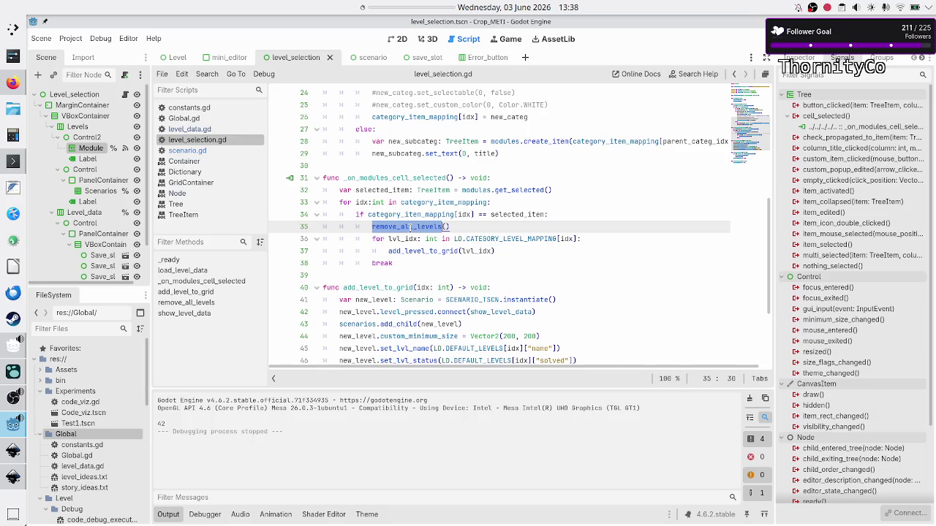
scroll(408, 226, down, 3)
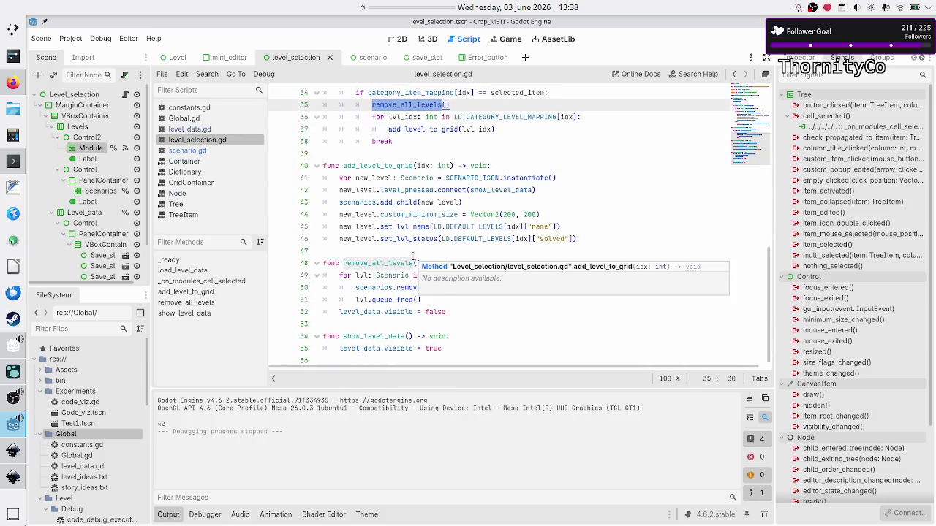
click(375, 308)
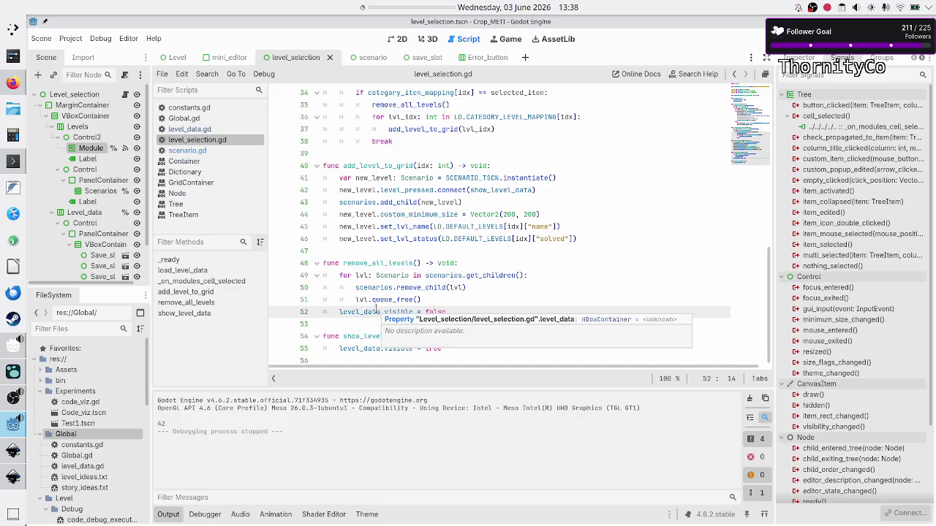
key(F6)
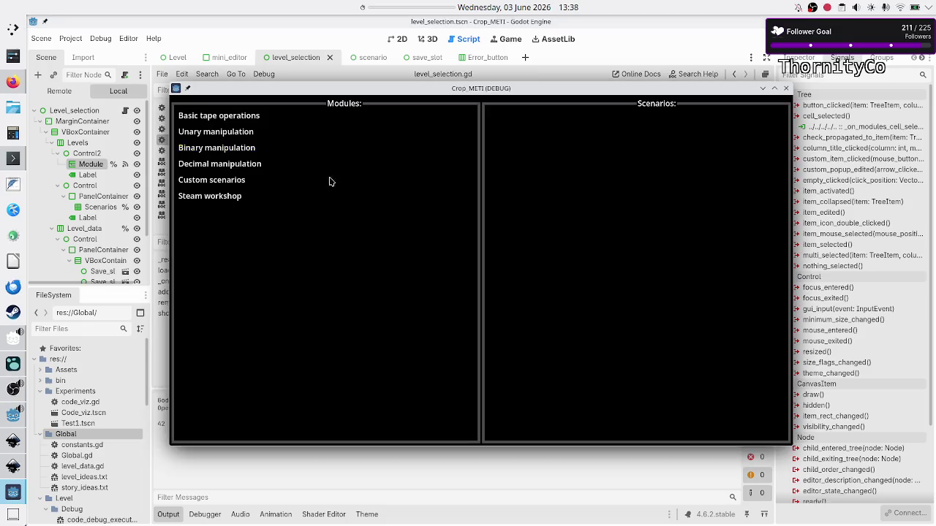
Step: Try Basic tape, Unary, Binary and Decimal modules with Normal and Hard scenarios to show programs
click(242, 122)
click(643, 174)
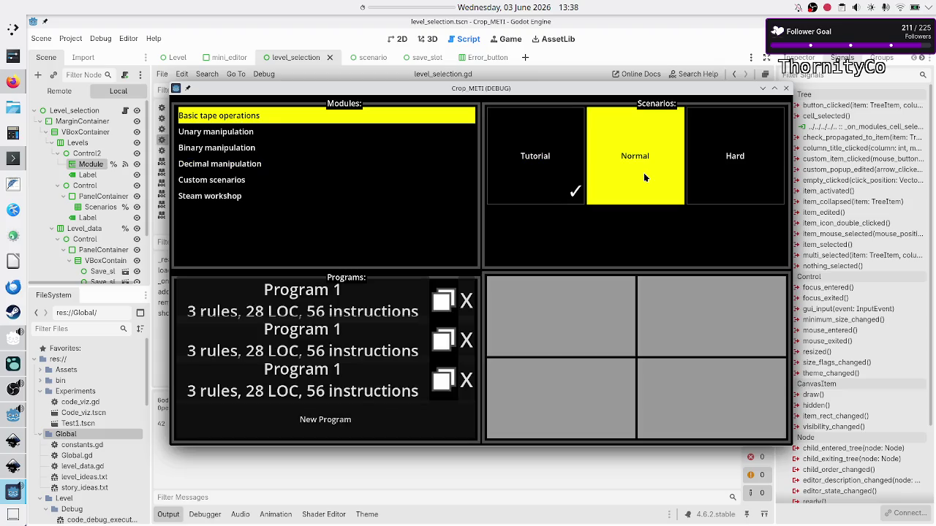
click(236, 134)
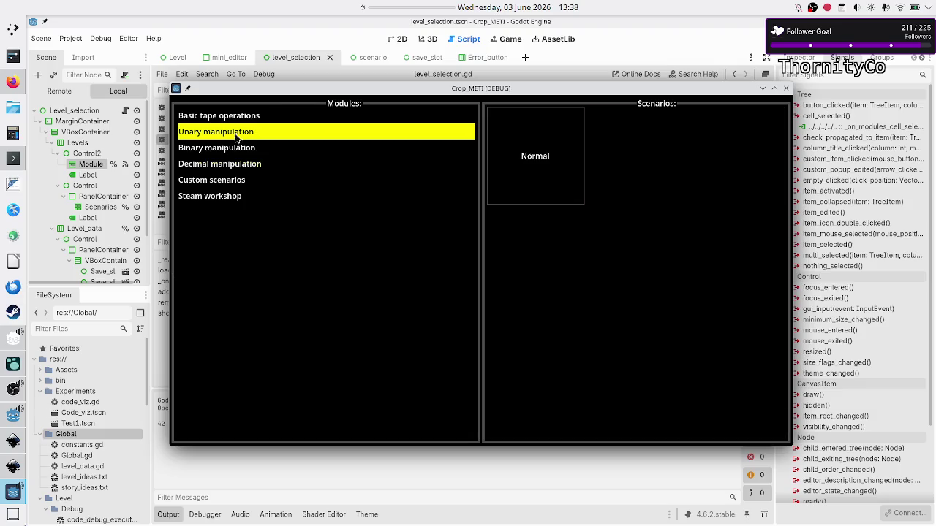
click(561, 115)
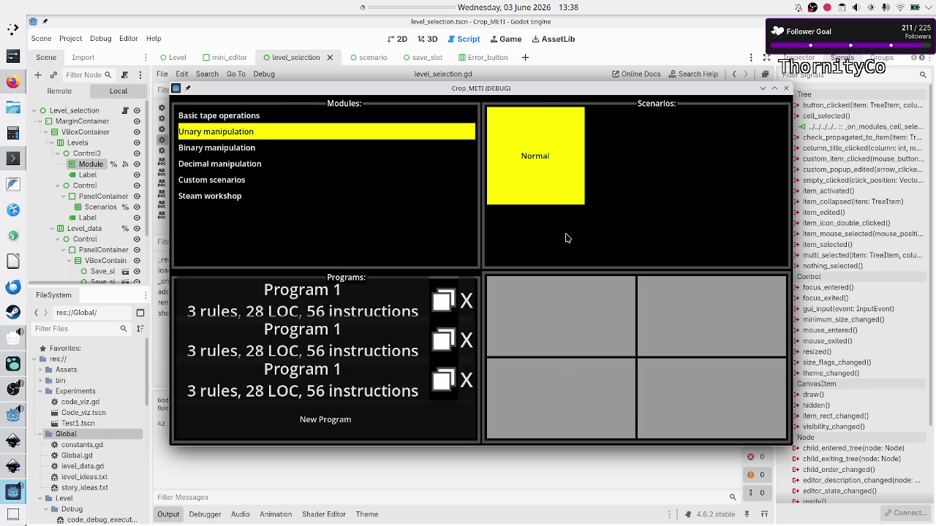
click(219, 153)
click(247, 165)
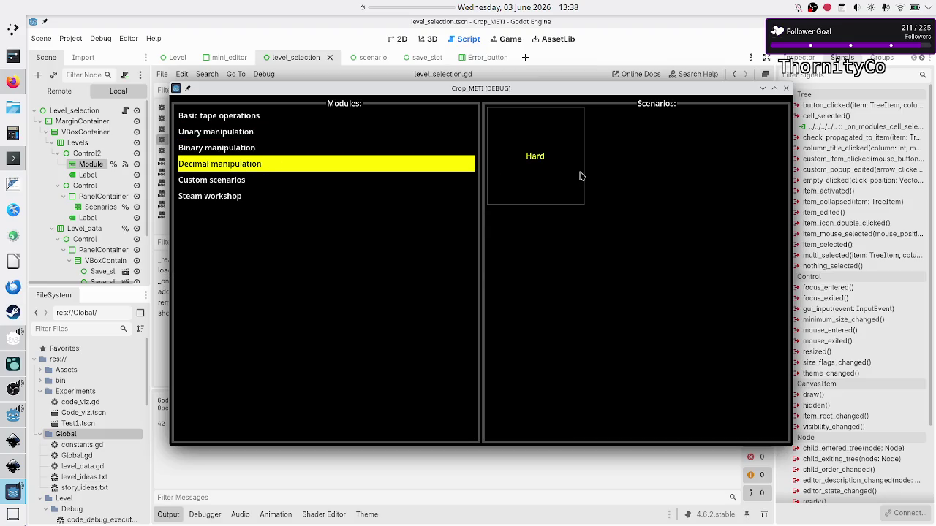
click(581, 176)
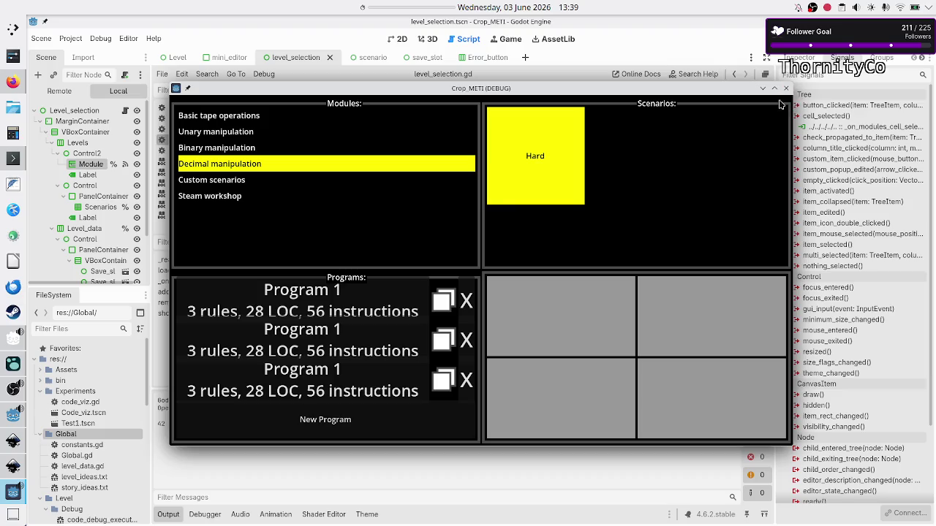
Step: Close the game window, place the cursor on line 47, and switch to Firefox
click(788, 89)
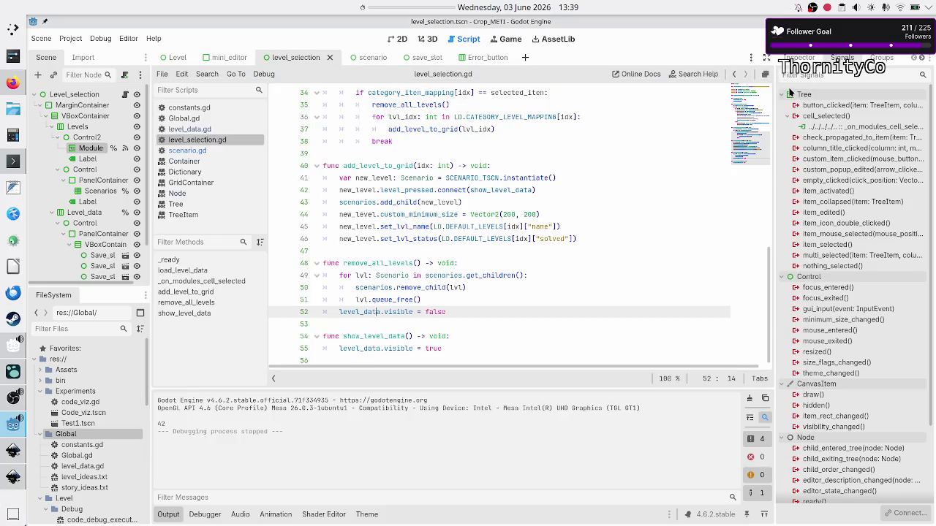
click(412, 247)
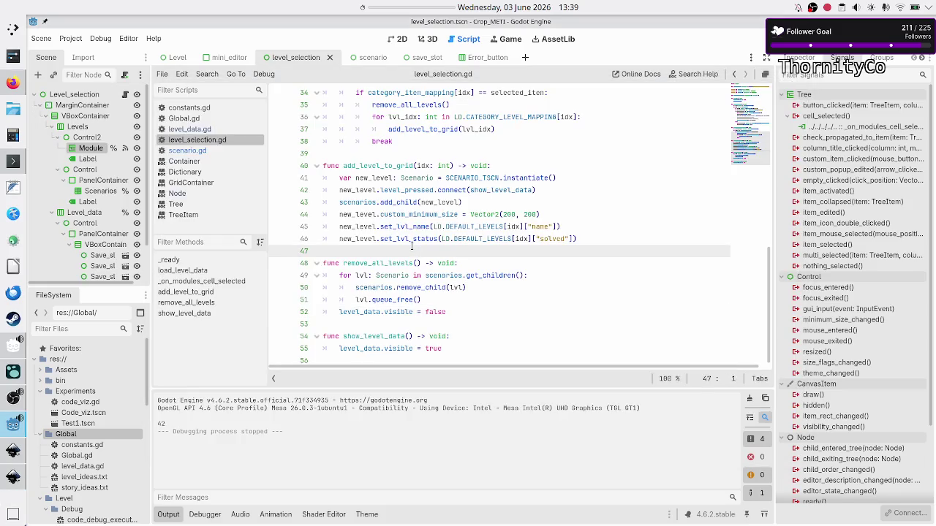
click(13, 82)
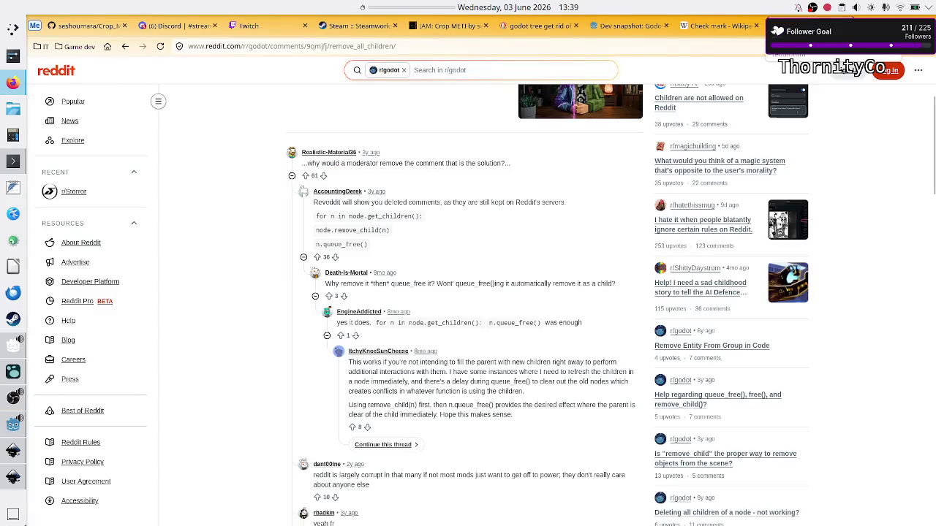
Step: Close the Godot dev snapshot and DuckDuckGo search tabs
click(175, 25)
click(763, 26)
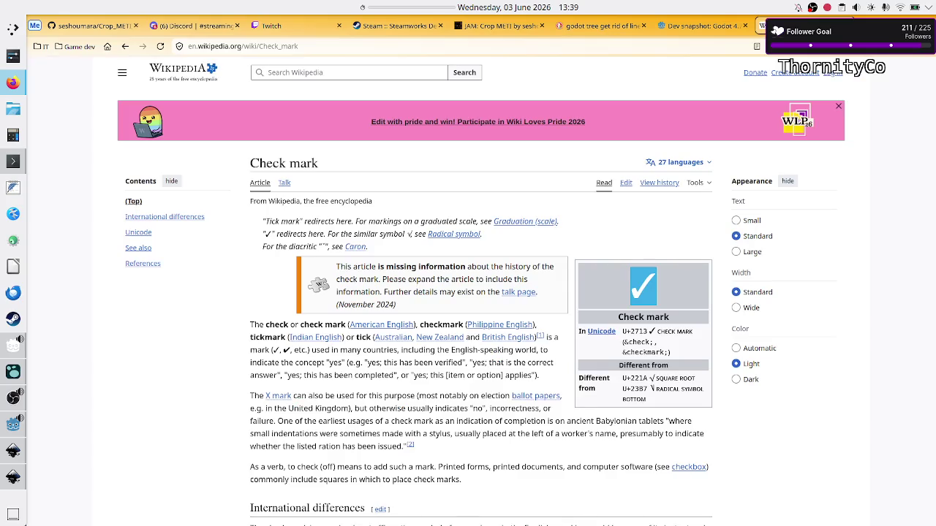
key(ctrl+shift+Tab)
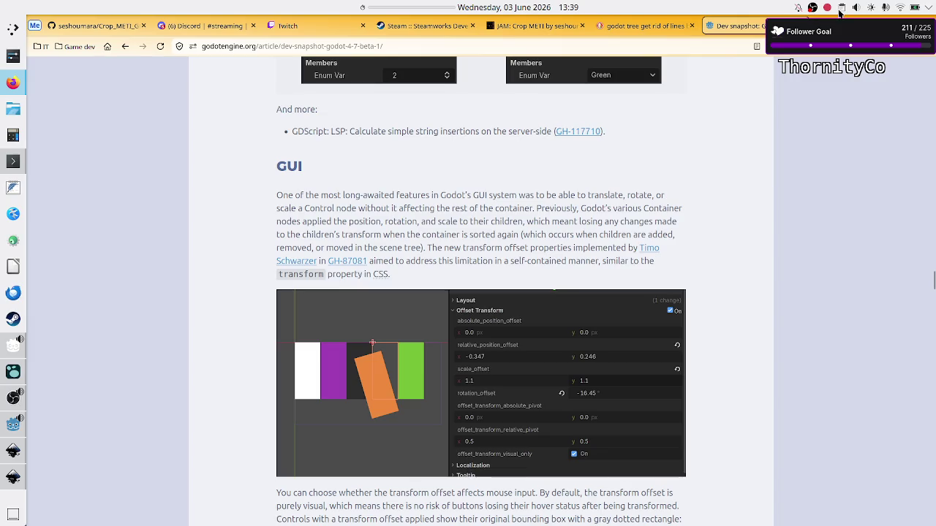
click(798, 26)
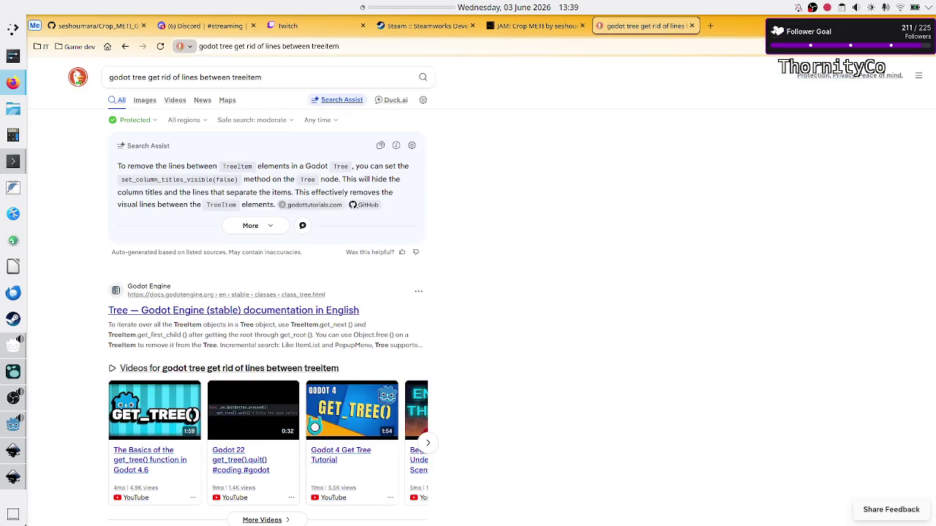
click(692, 26)
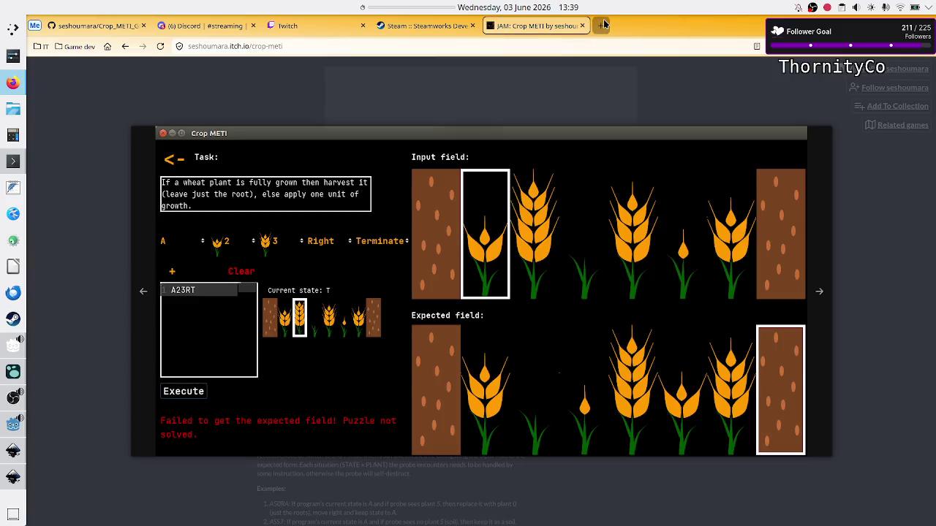
Step: Open Twitch in a new tab
click(602, 25)
text(tw)
key(Return)
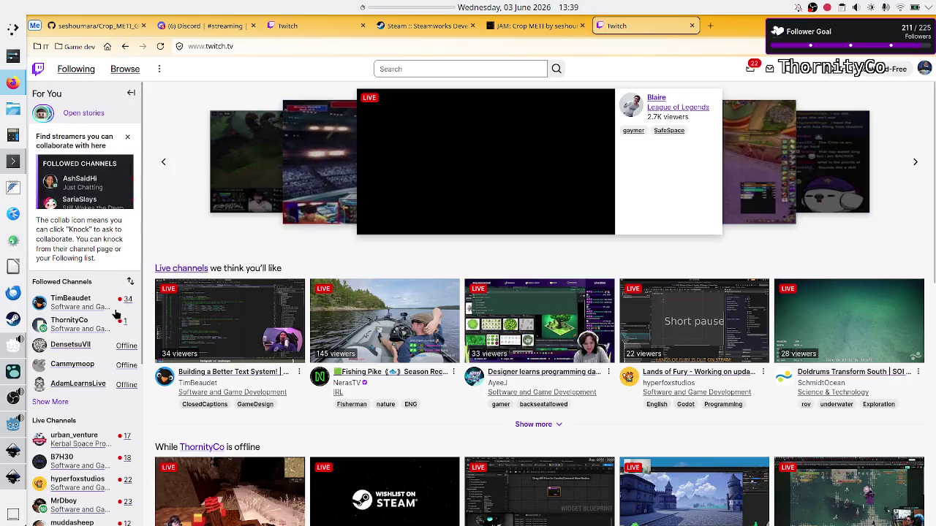
Step: Open the Raid Channel picker from Twitch's Stream Manager dashboard
mouse_move(81, 333)
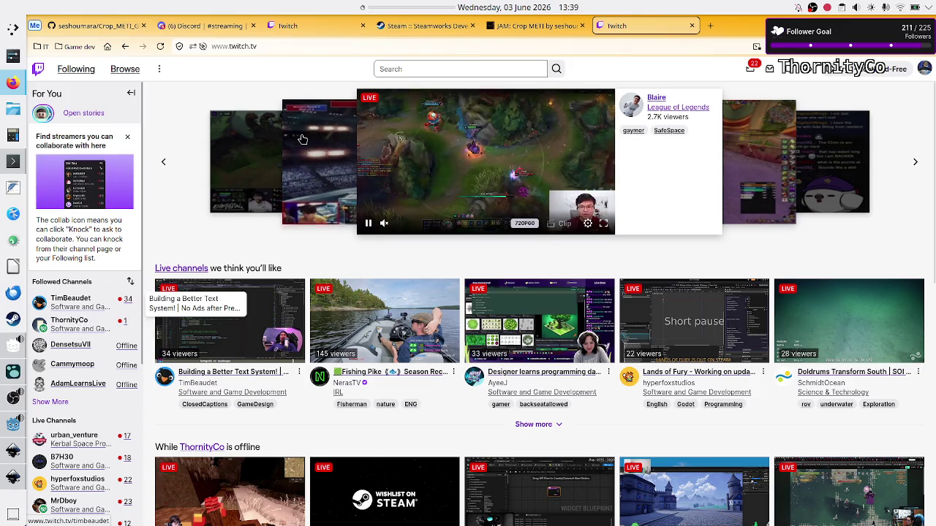
click(287, 25)
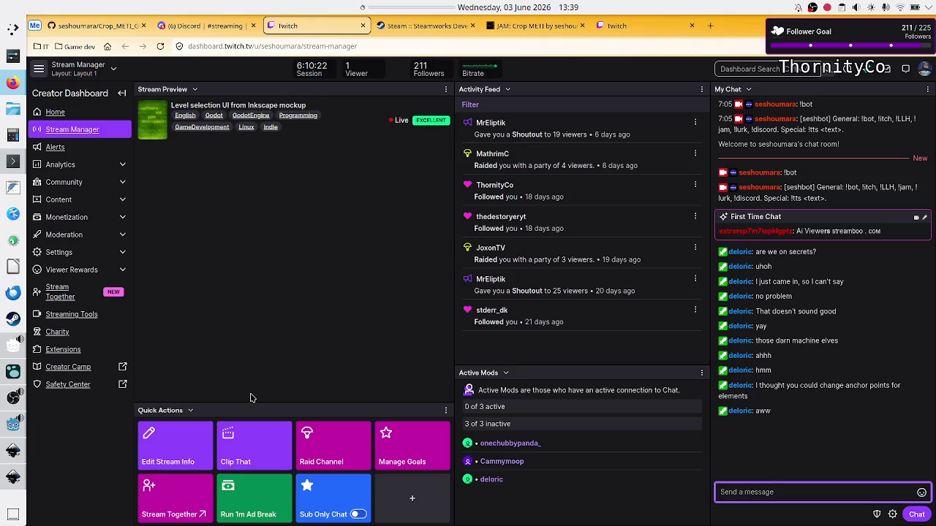
click(317, 432)
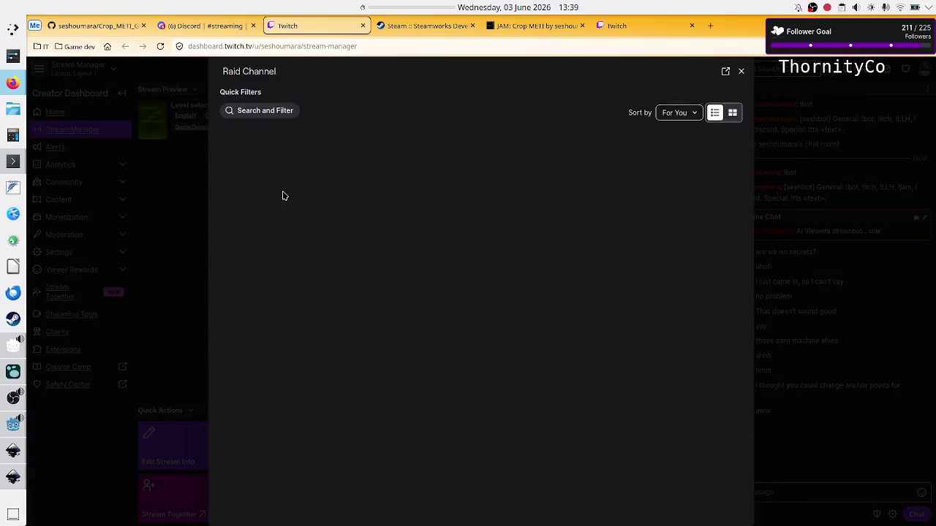